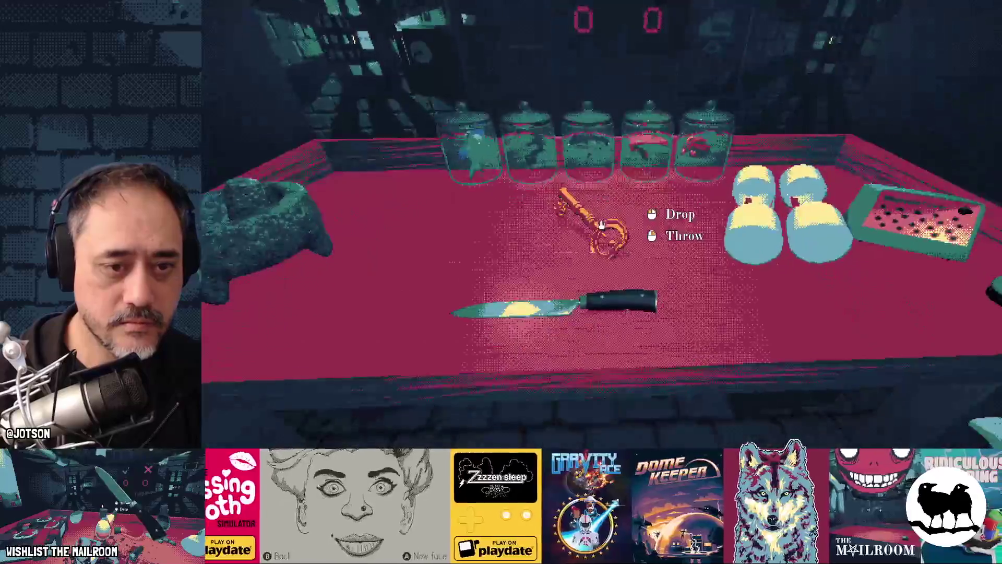
- Resume play, drop, regrab and throw the key, then walk into the Security Office
{"action": "key", "text": "Escape"}
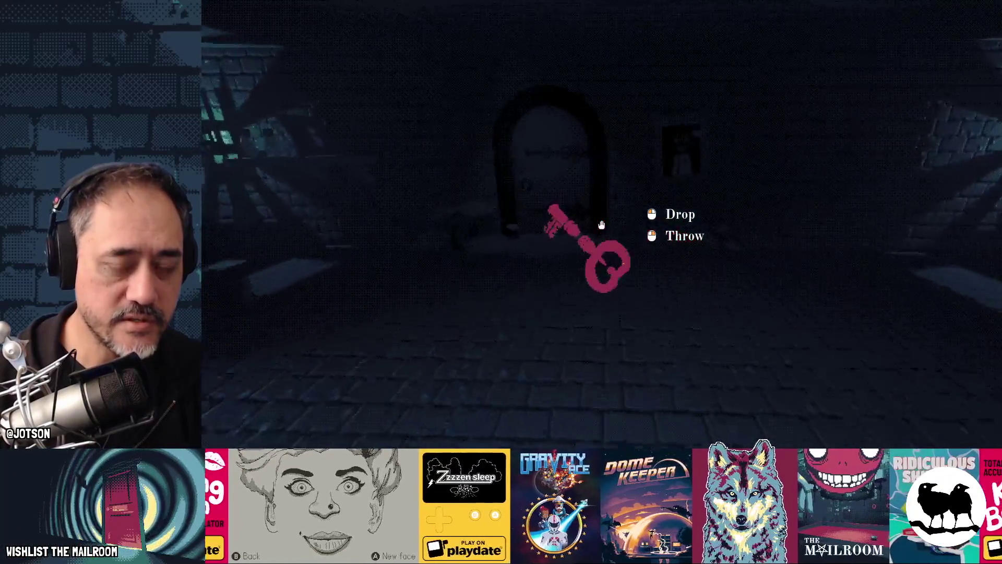
{"action": "left_click", "coordinate": [601, 225]}
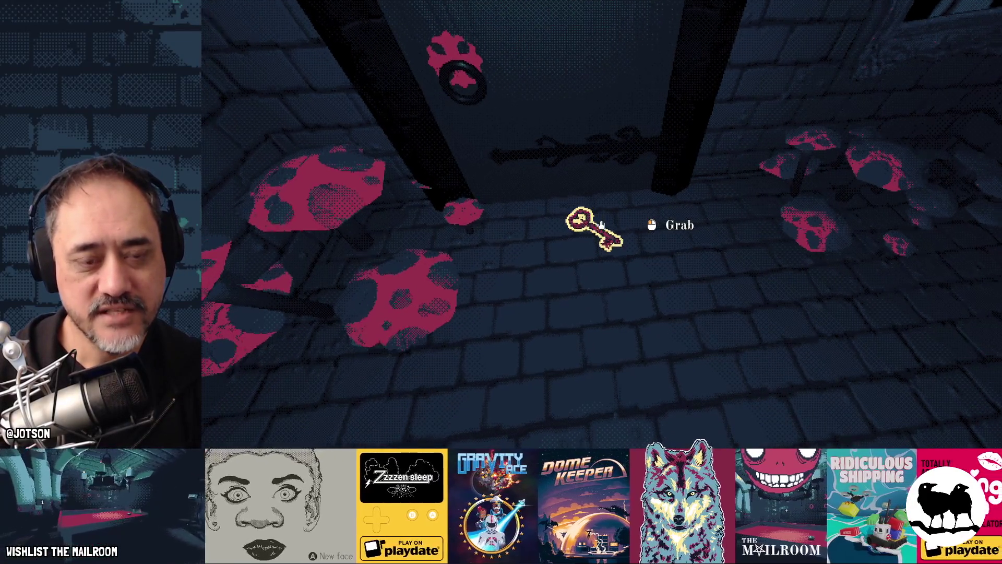
{"action": "left_click", "coordinate": [602, 225]}
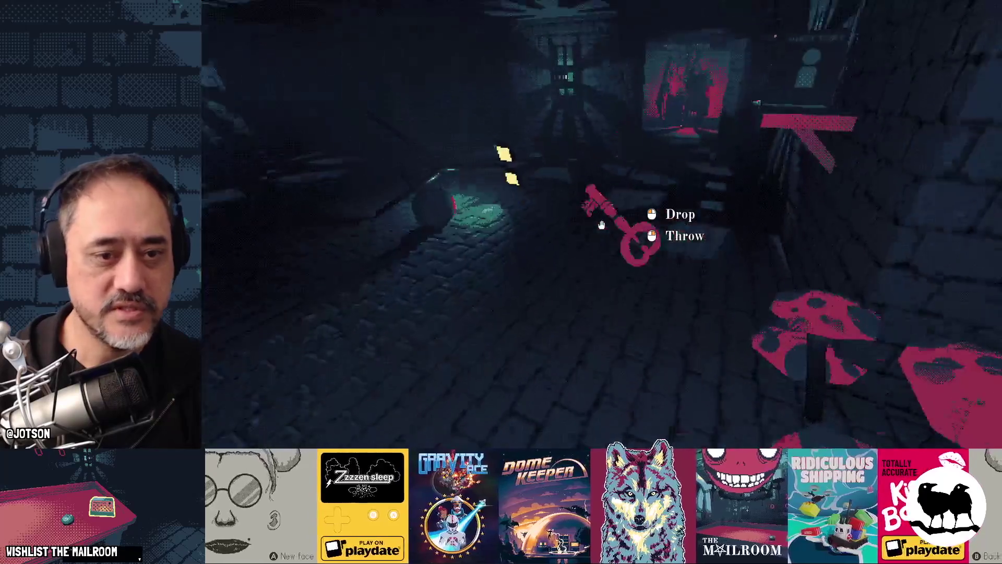
{"action": "right_click", "coordinate": [601, 224]}
{"action": "key", "text": "w"}
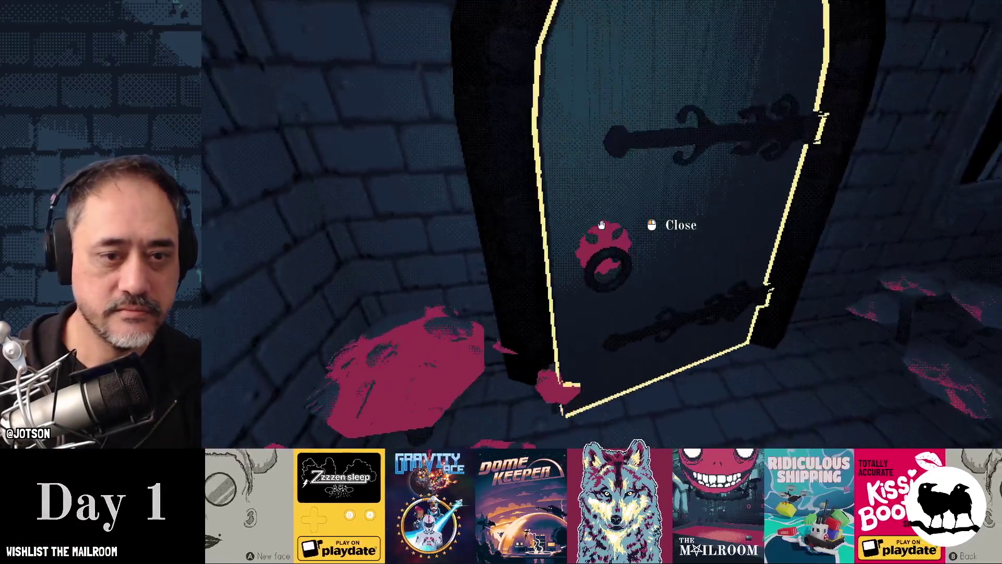
{"action": "key", "text": "w"}
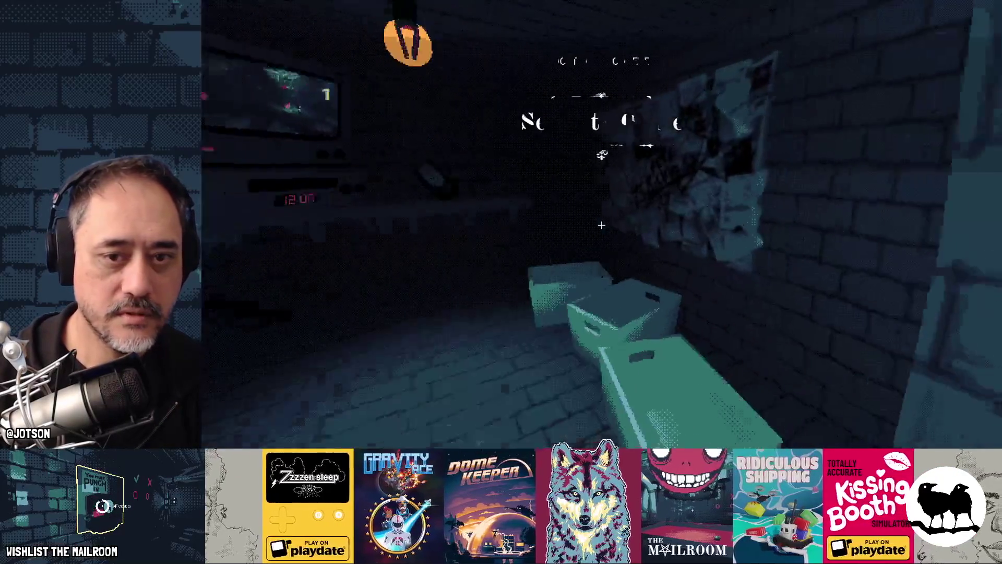
- Run 'securitykey' in the console, pause, then run 'testing' to reach the Testing menu
{"action": "key", "text": "grave"}
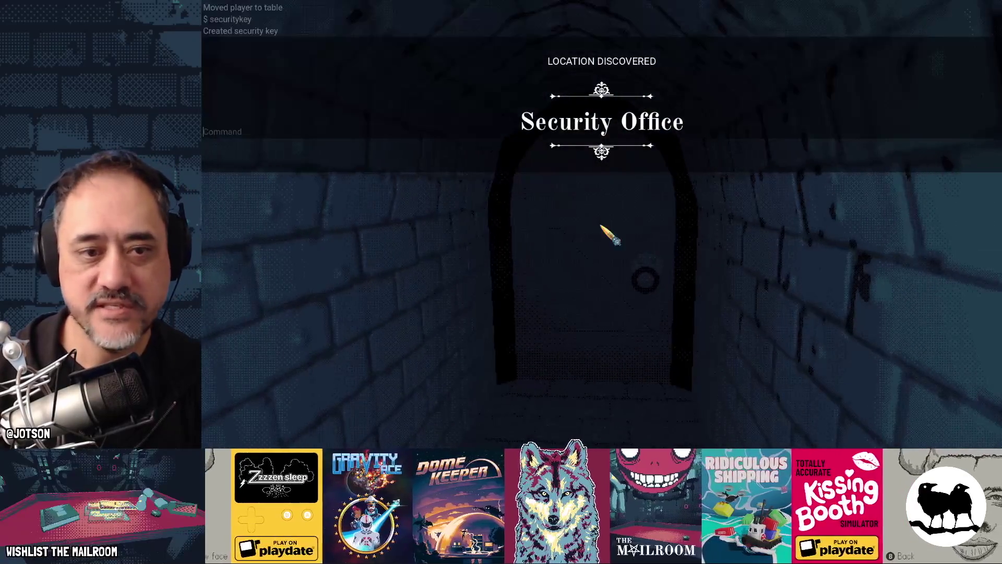
{"action": "key", "text": "Escape"}
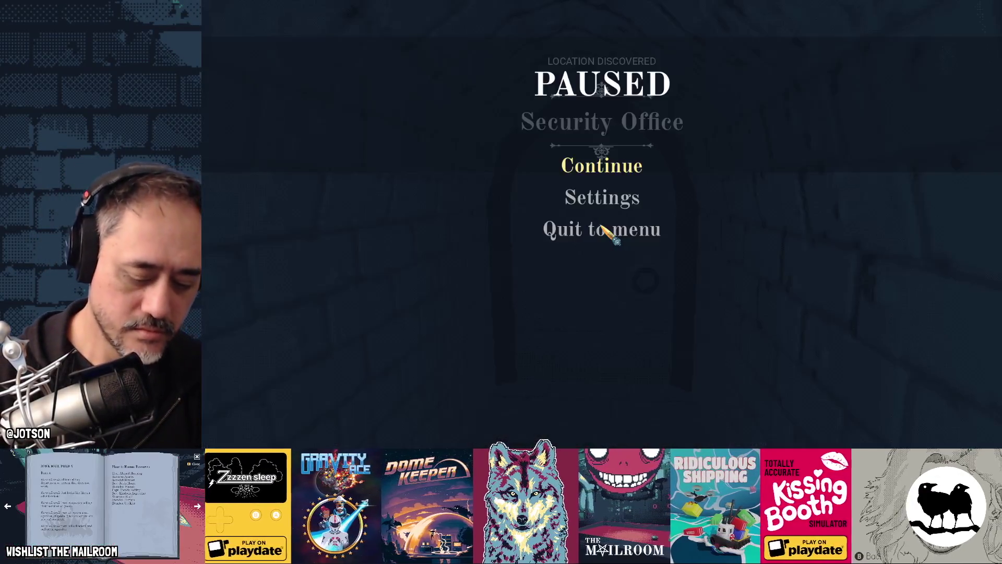
{"action": "key", "text": "grave"}
{"action": "type", "text": "testing"}
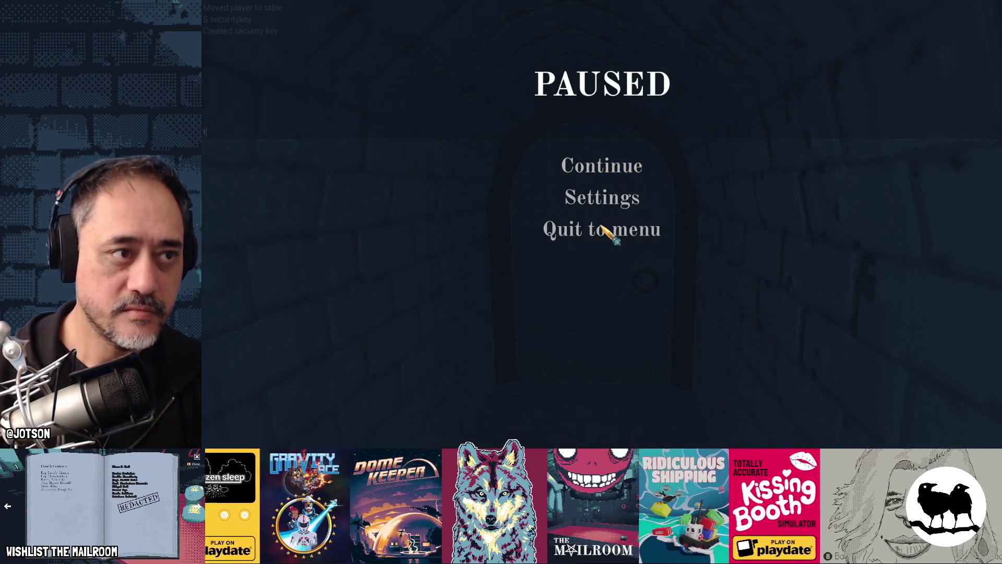
{"action": "key", "text": "Return"}
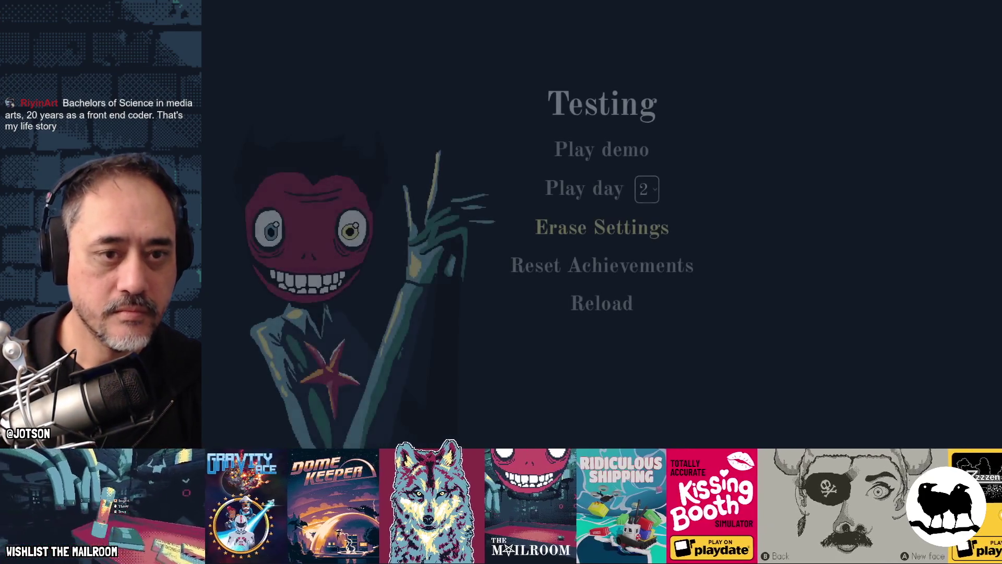
- Rerun the project from Godot and choose Play demo from the Testing menu
{"action": "key", "text": "alt+Tab"}
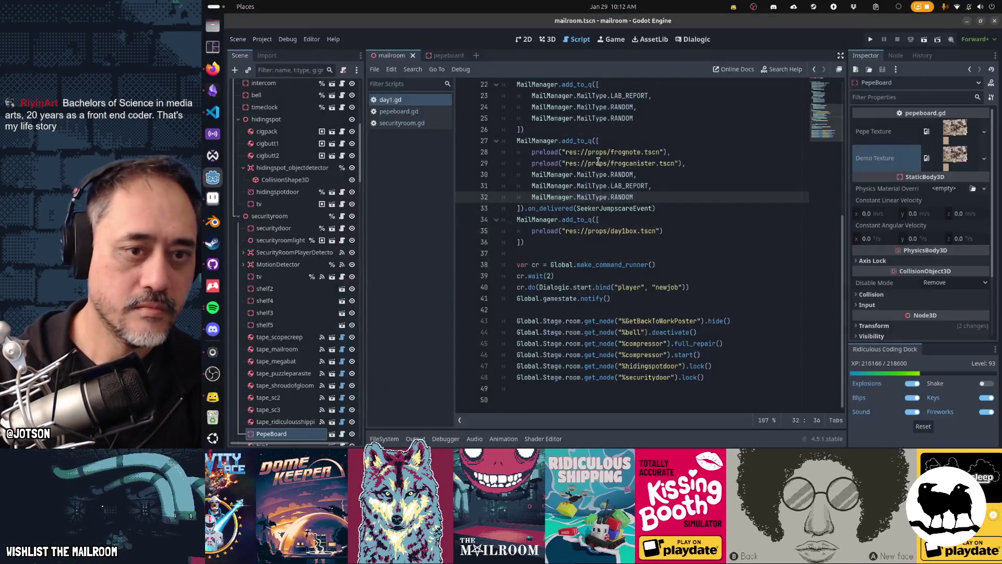
{"action": "key", "text": "F5"}
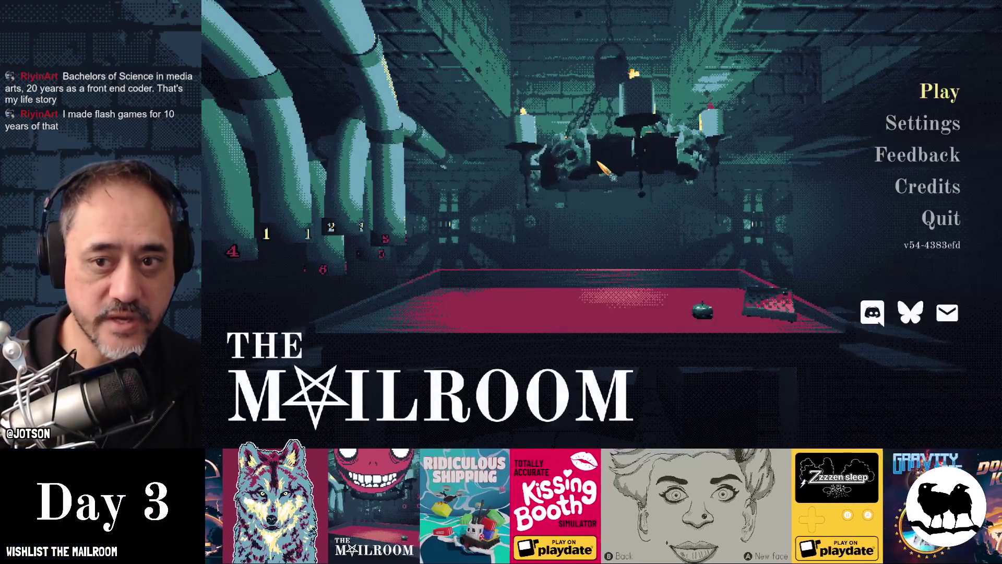
{"action": "key", "text": "t"}
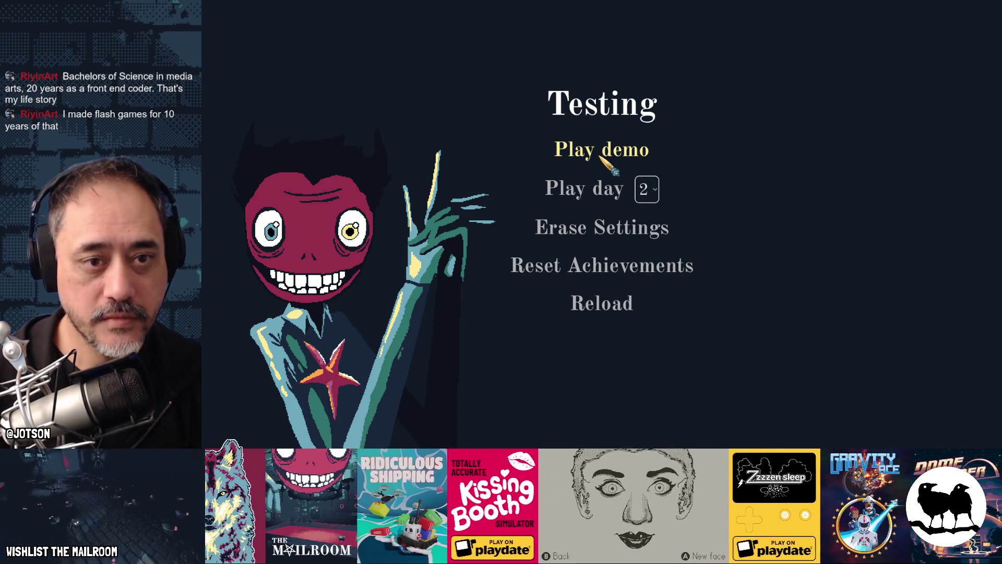
{"action": "left_click", "coordinate": [600, 157]}
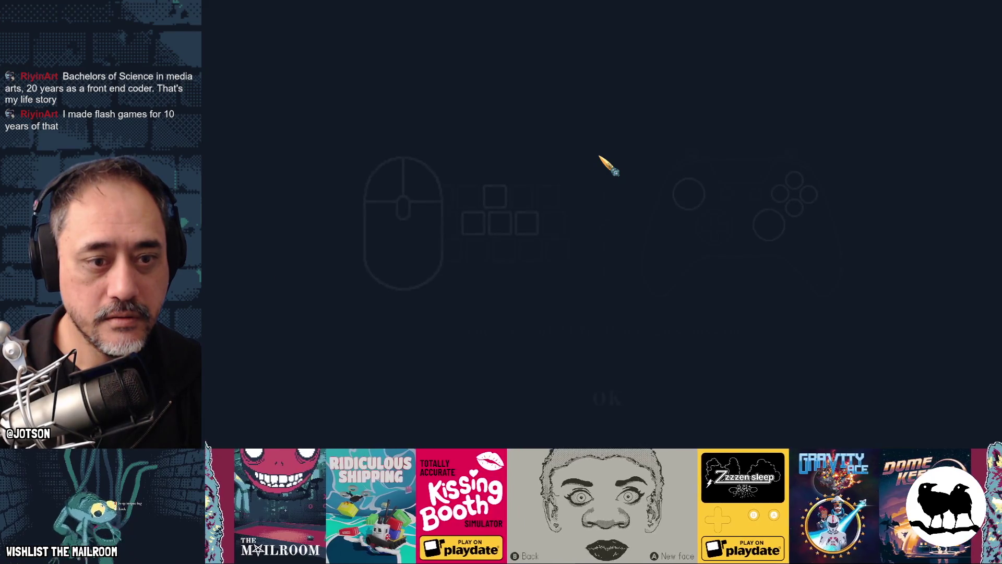
- Dismiss the controls screen, spawn a key with 'spawn key', and unlock the door with it
{"action": "left_click", "coordinate": [600, 391]}
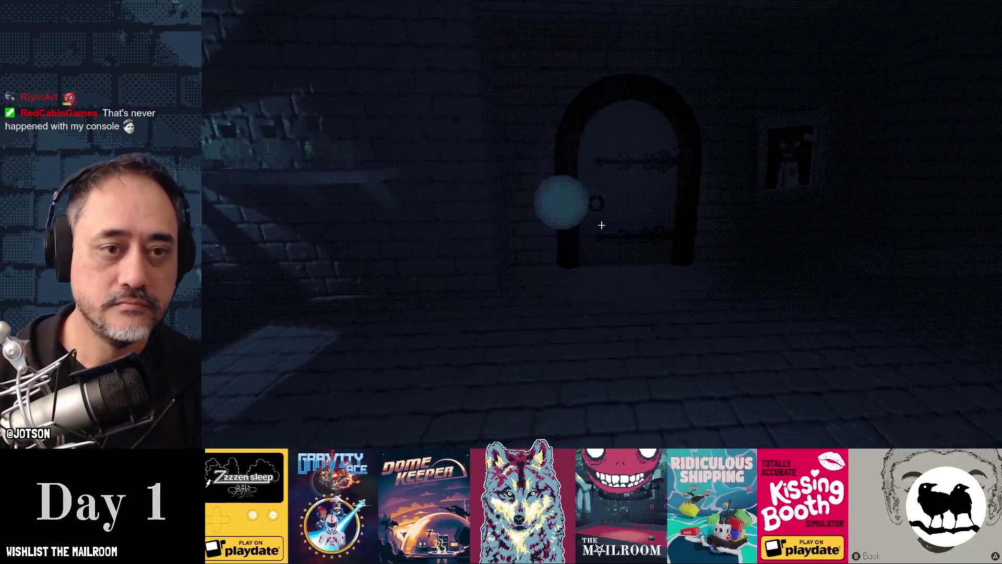
{"action": "type", "text": "pawn key"}
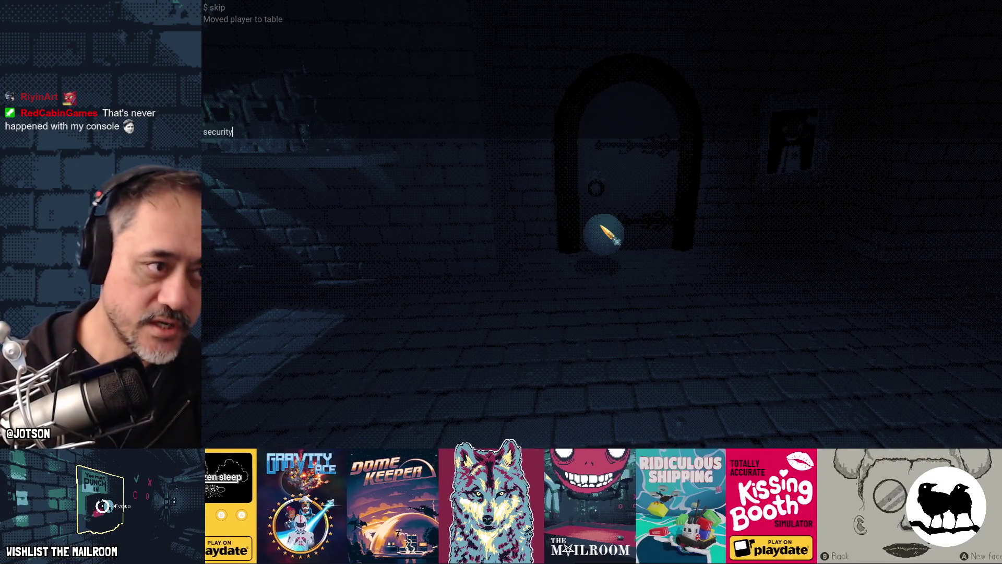
{"action": "key", "text": "Return"}
{"action": "left_click", "coordinate": [602, 225]}
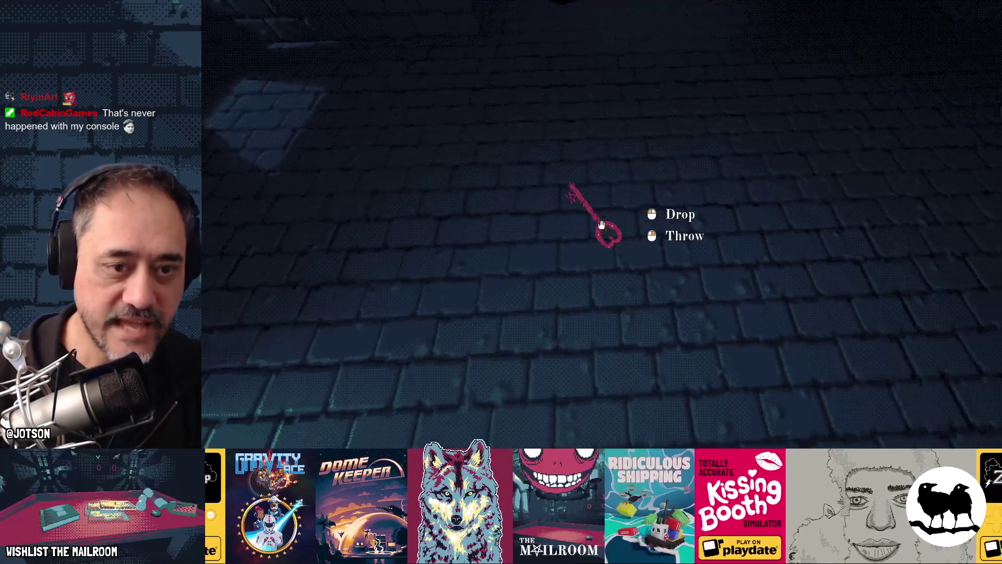
{"action": "key", "text": "w"}
{"action": "left_click", "coordinate": [602, 225]}
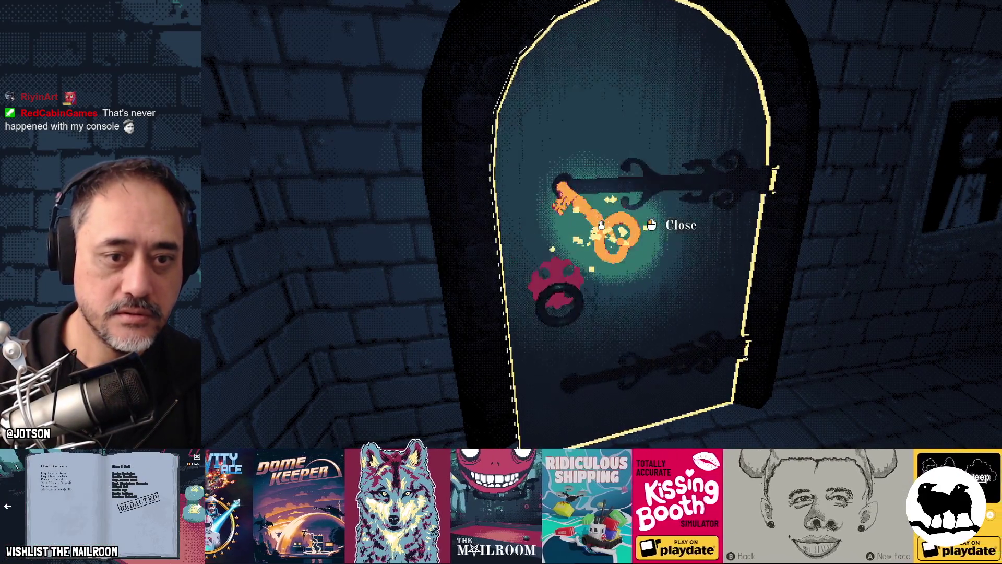
- Walk down the corridor to the static-filled wall screen, look around it, then stop the game
{"action": "key", "text": "w"}
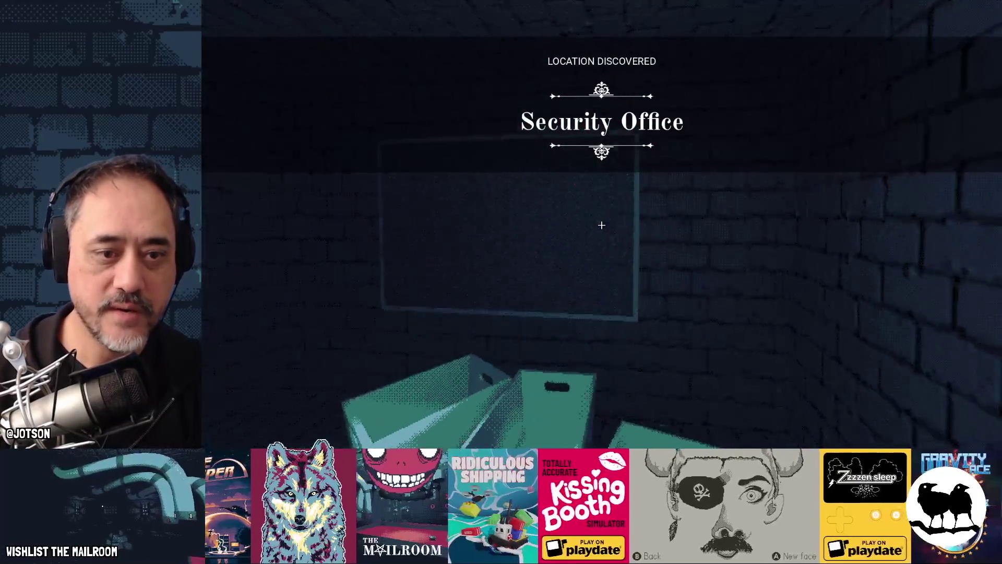
{"action": "key", "text": "s"}
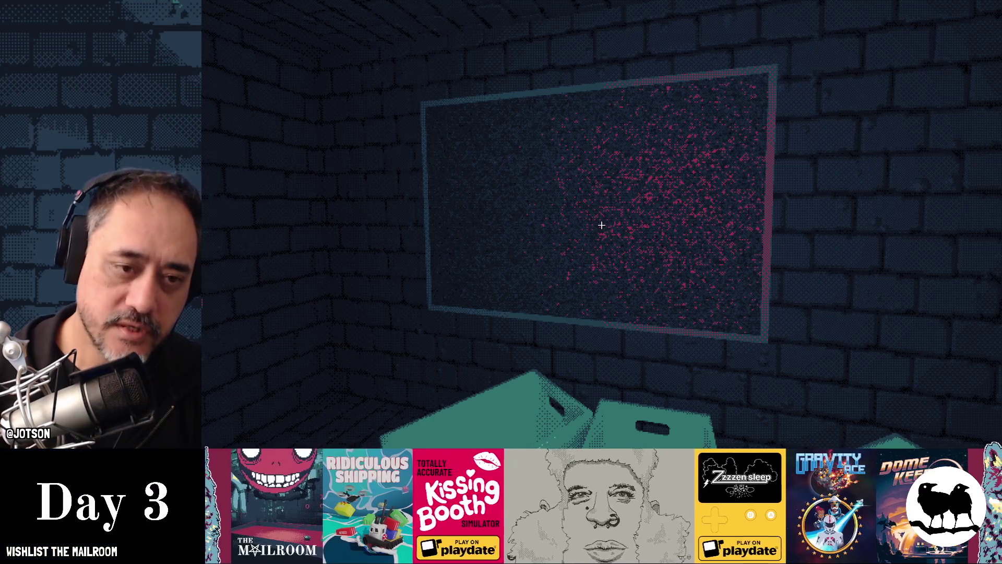
{"action": "key", "text": "w"}
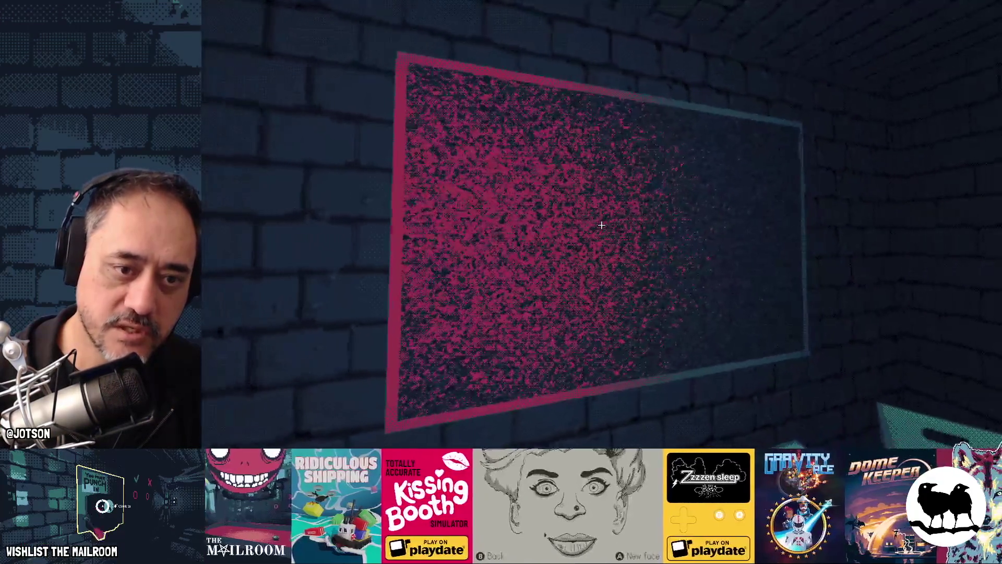
{"action": "key", "text": "w"}
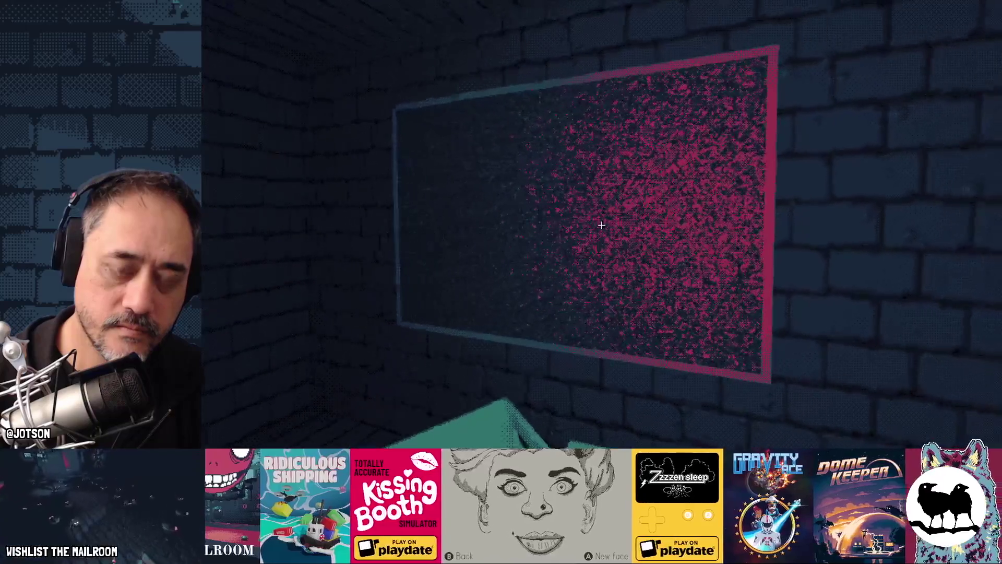
{"action": "key", "text": "w"}
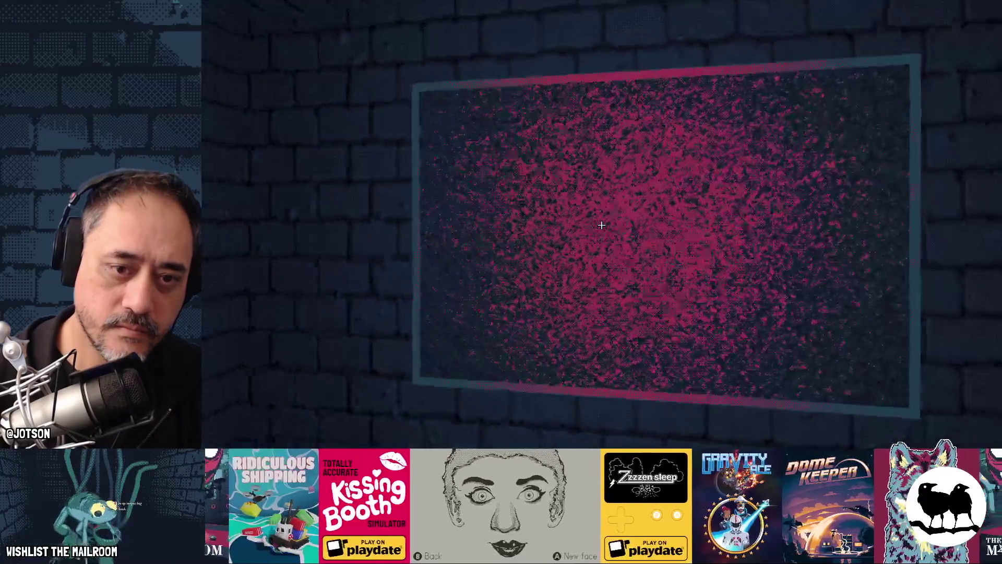
{"action": "key", "text": "w"}
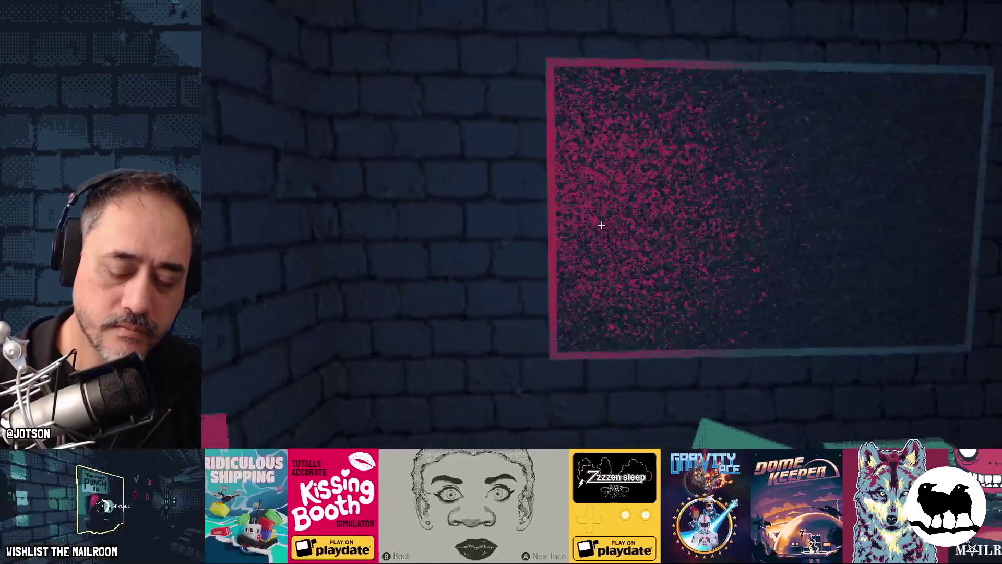
{"action": "key", "text": "F8"}
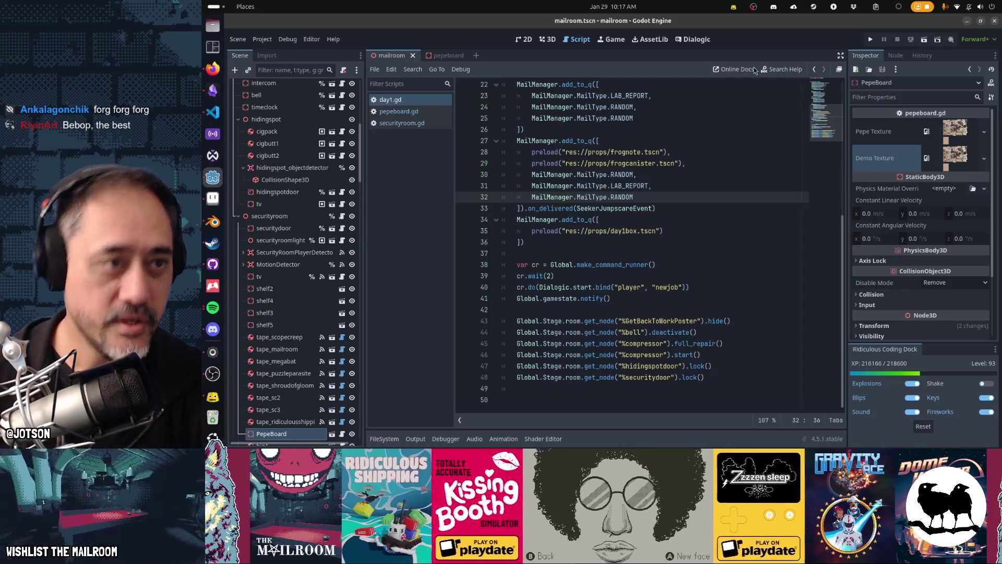
- In pepeboard.tscn, instantiate note.tscn as a new 'note' child of PepeBoard
{"action": "left_click", "coordinate": [438, 56]}
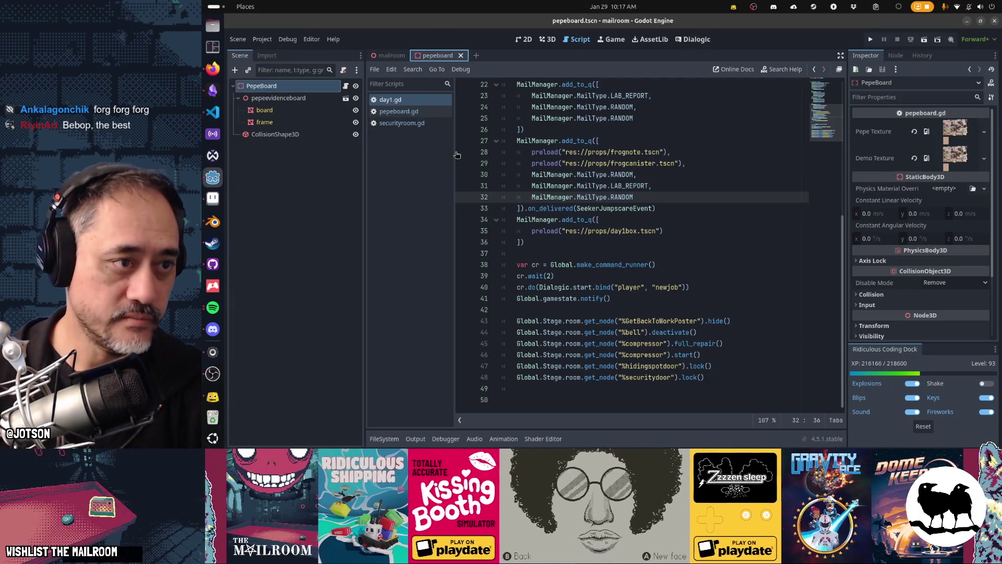
{"action": "left_click", "coordinate": [247, 70]}
{"action": "type", "text": "note"}
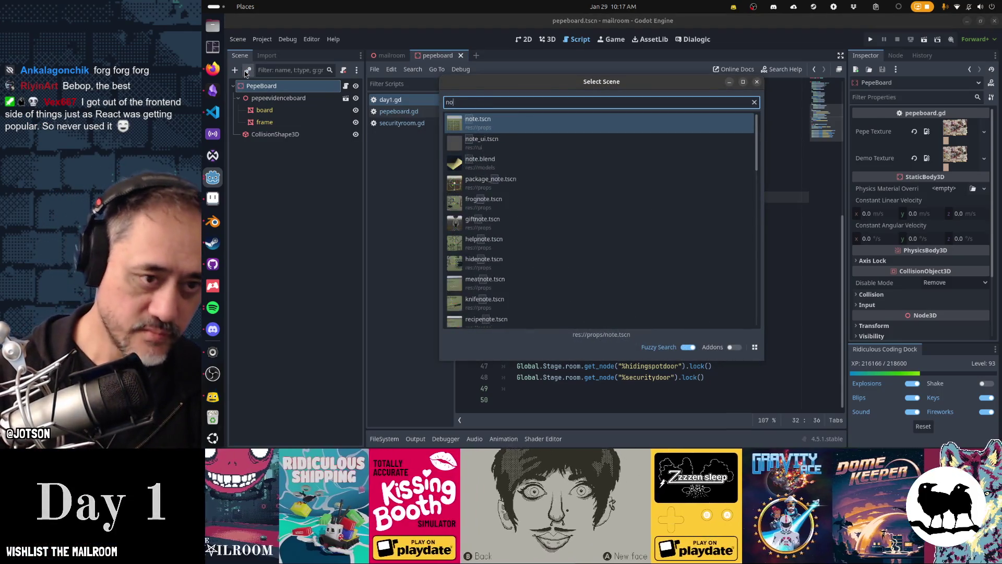
{"action": "key", "text": "Return"}
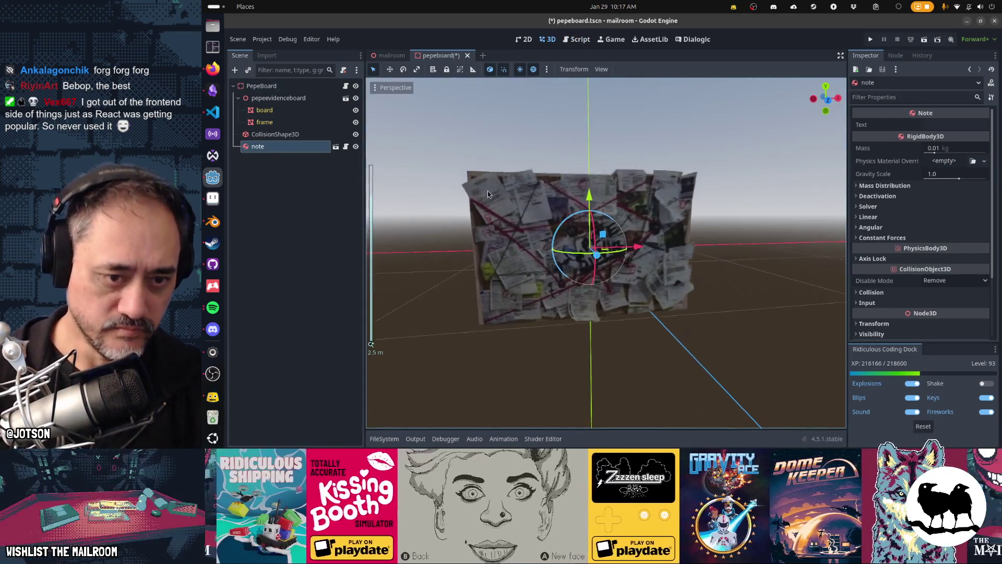
{"action": "left_click_drag", "start_coordinate": [612, 259], "coordinate": [609, 262]}
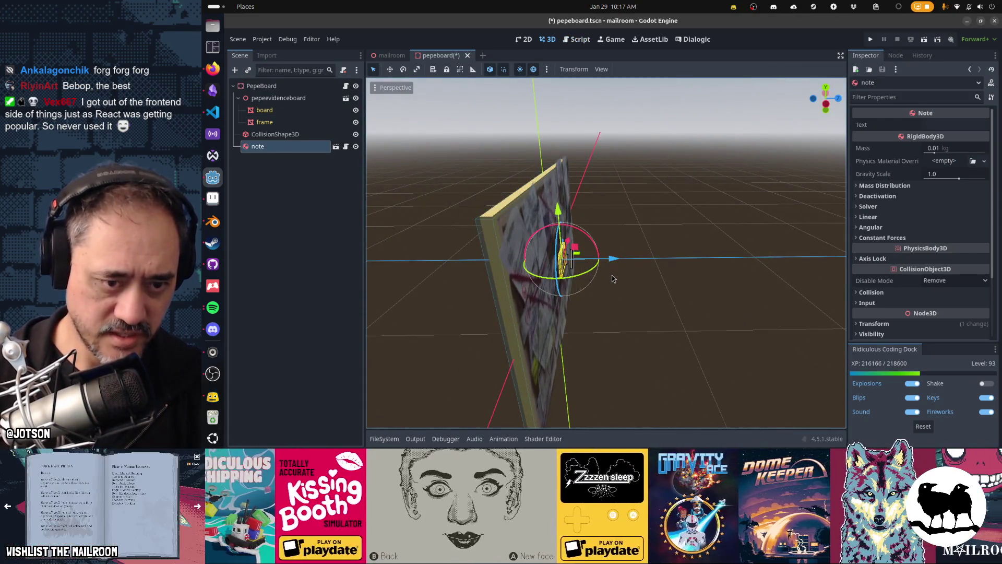
{"action": "key", "text": "KP_1"}
{"action": "scroll", "coordinate": [558, 249], "scroll_direction": "up", "scroll_amount": 3}
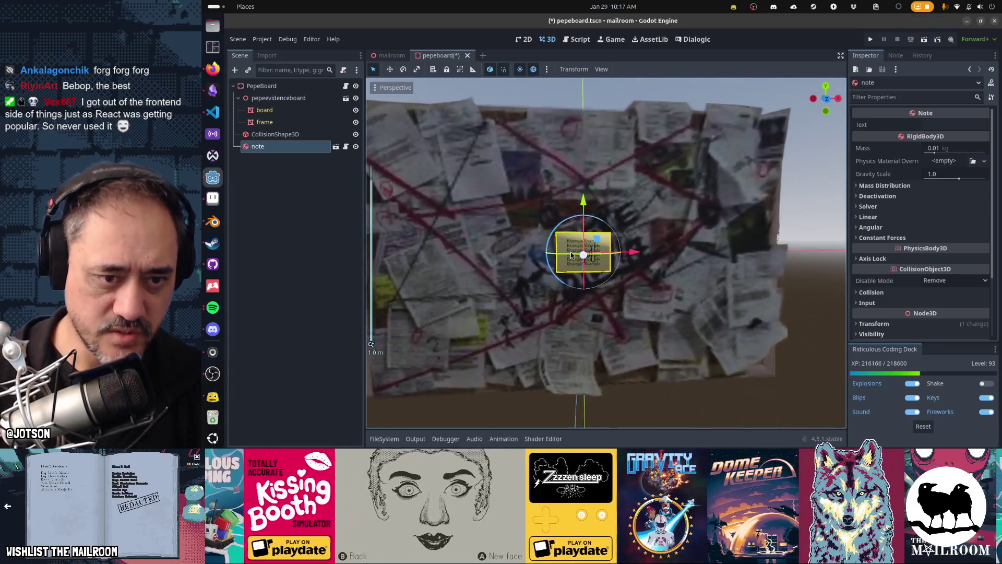
{"action": "mouse_move", "coordinate": [612, 221]}
{"action": "left_mouse_down"}
{"action": "mouse_move", "coordinate": [590, 201]}
{"action": "mouse_move", "coordinate": [589, 170]}
{"action": "mouse_move", "coordinate": [845, 121]}
{"action": "left_mouse_up"}
{"action": "left_click", "coordinate": [929, 124]}
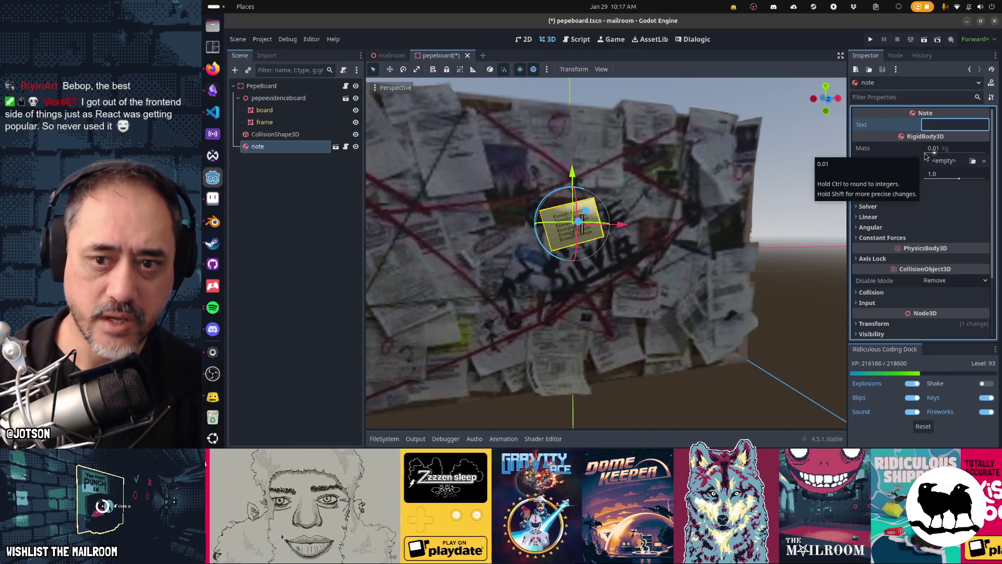
{"action": "type", "text": "askjha sjkdh aksdjhas"}
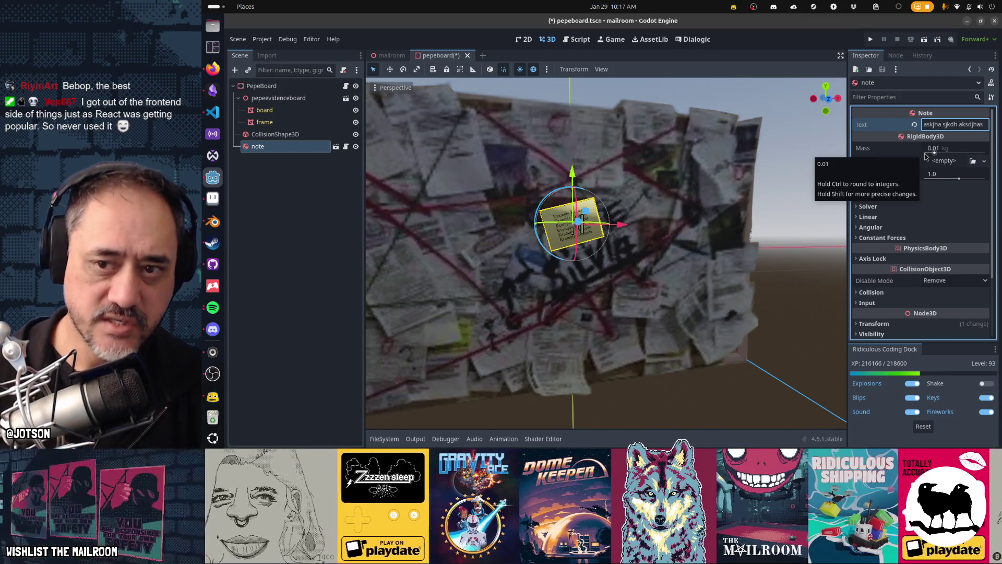
{"action": "triple_click", "coordinate": [952, 123]}
{"action": "key", "text": "BackSpace"}
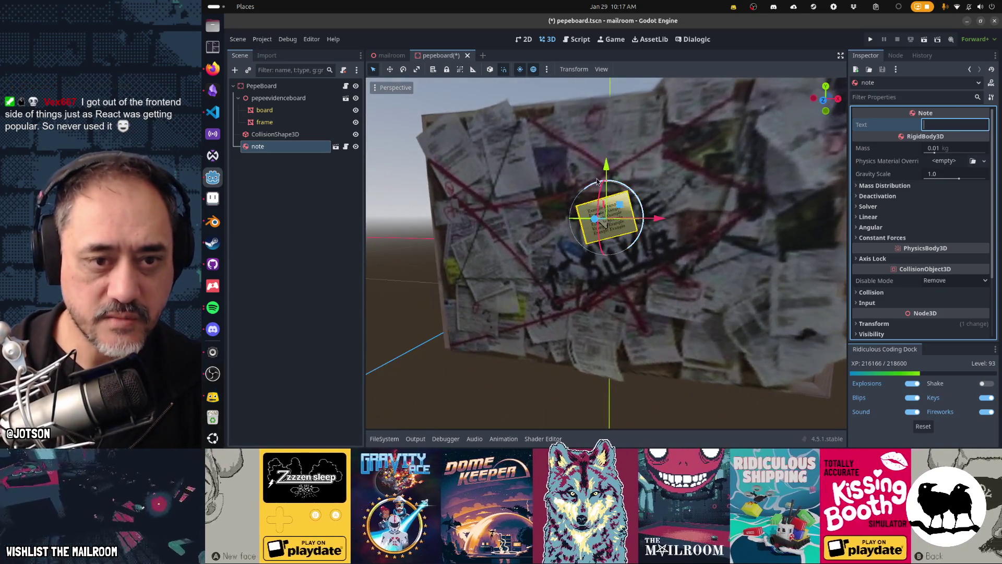
{"action": "left_click_drag", "start_coordinate": [607, 181], "coordinate": [606, 184]}
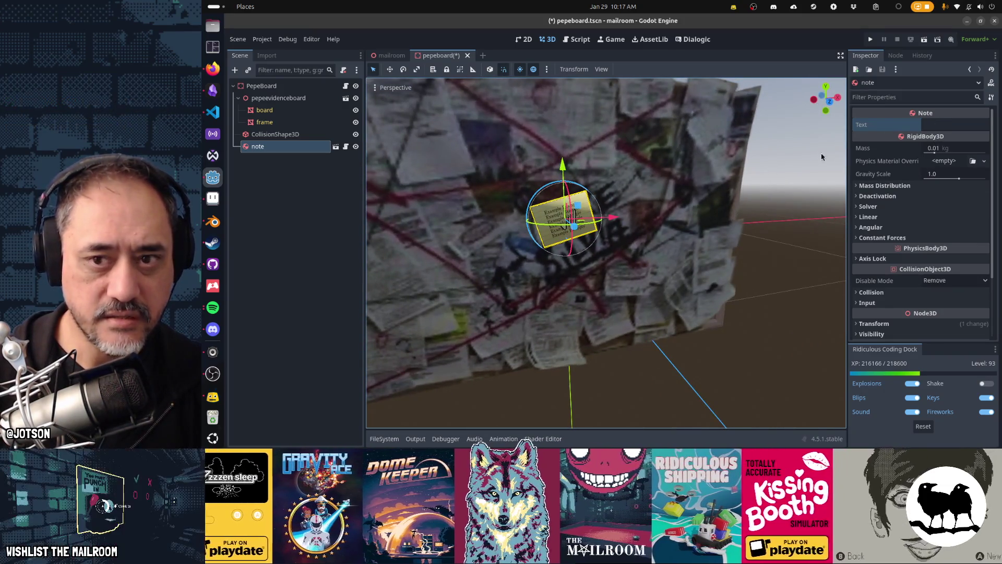
{"action": "left_click", "coordinate": [941, 125]}
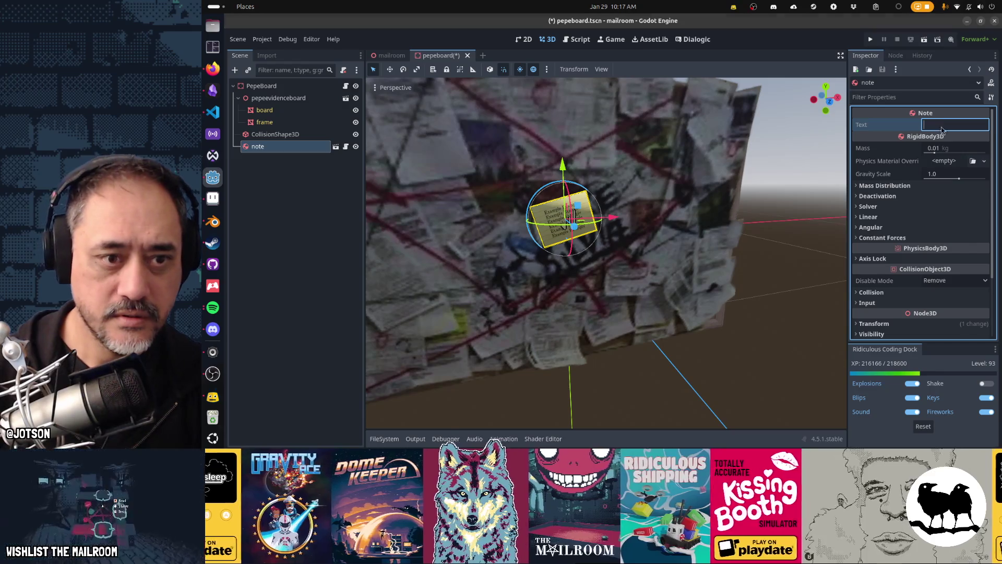
{"action": "key", "text": "alt+Tab"}
{"action": "key", "text": "alt+Tab"}
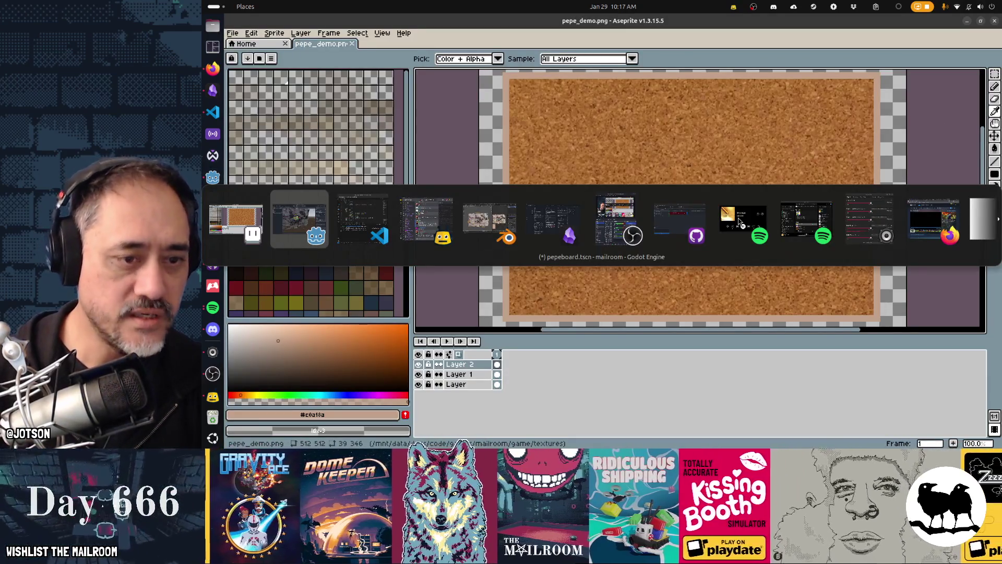
{"action": "key", "text": "alt+Tab"}
{"action": "key", "text": "alt+Tab"}
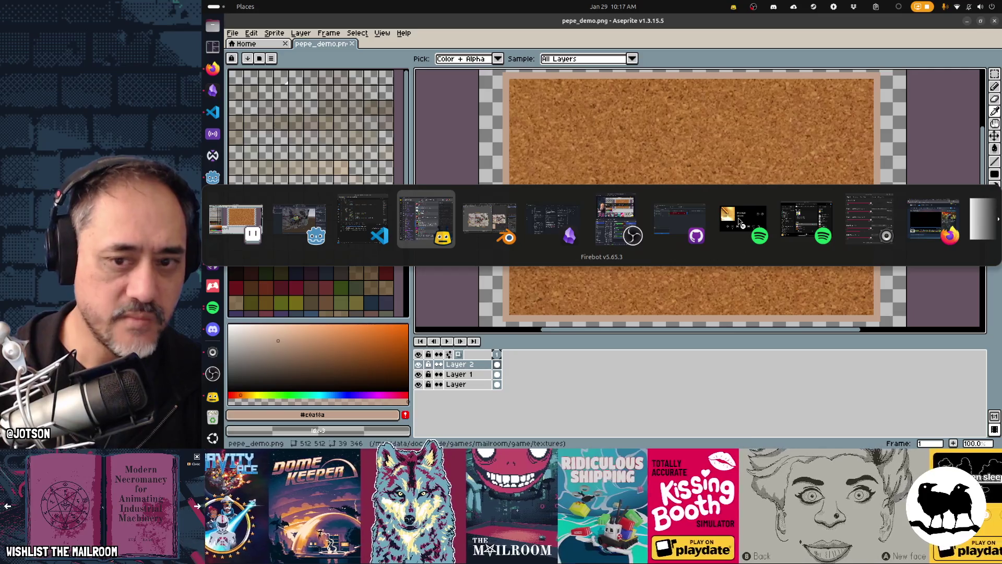
{"action": "key", "text": "Escape"}
{"action": "key", "text": "alt+Tab"}
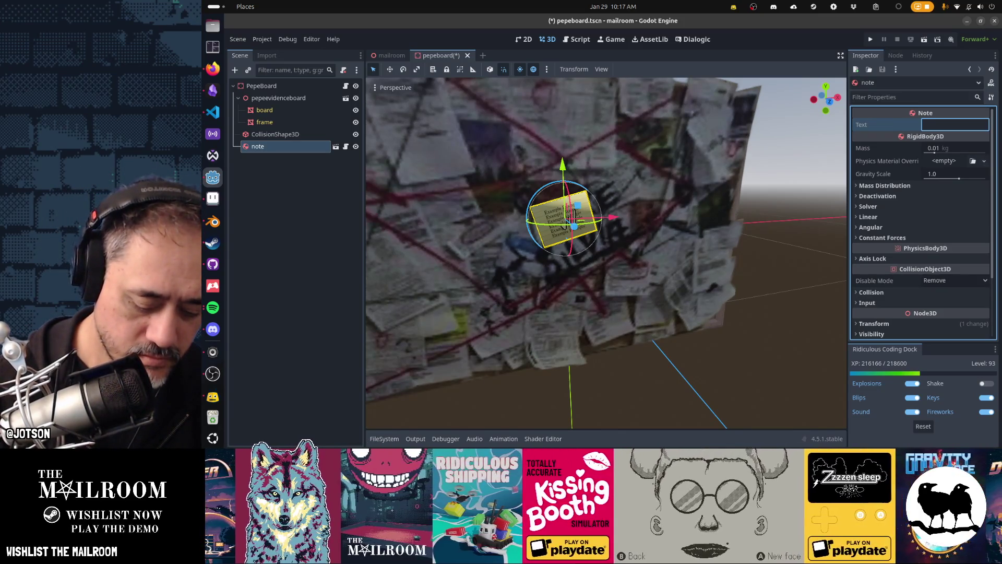
{"action": "type", "text": "Beward"}
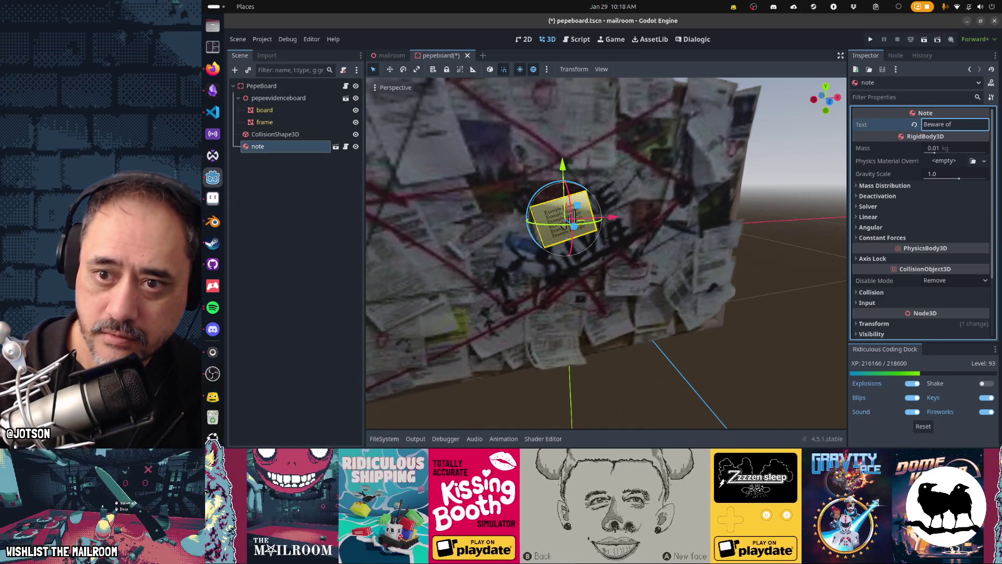
{"action": "type", "text": "the crow"}
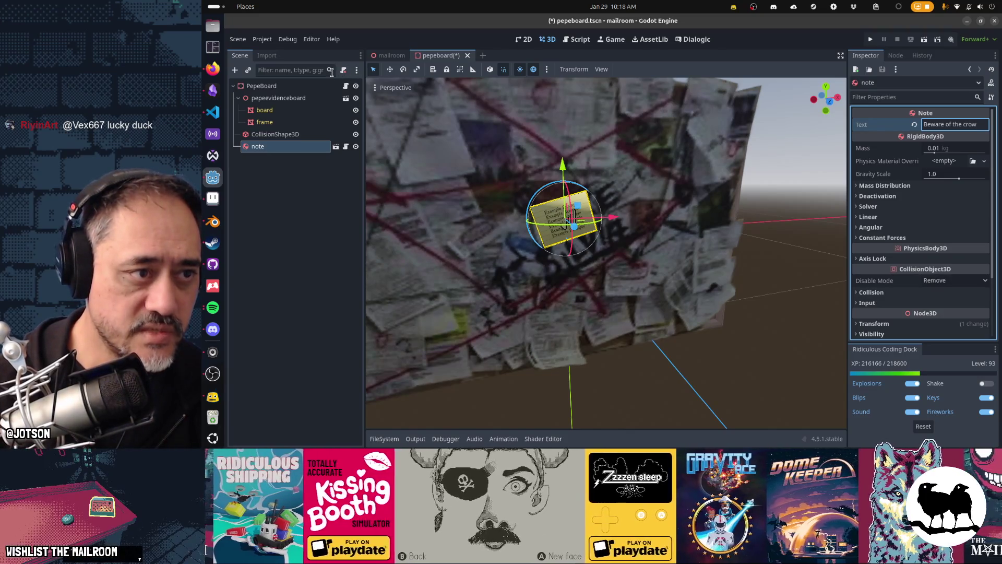
{"action": "left_click", "coordinate": [345, 86]}
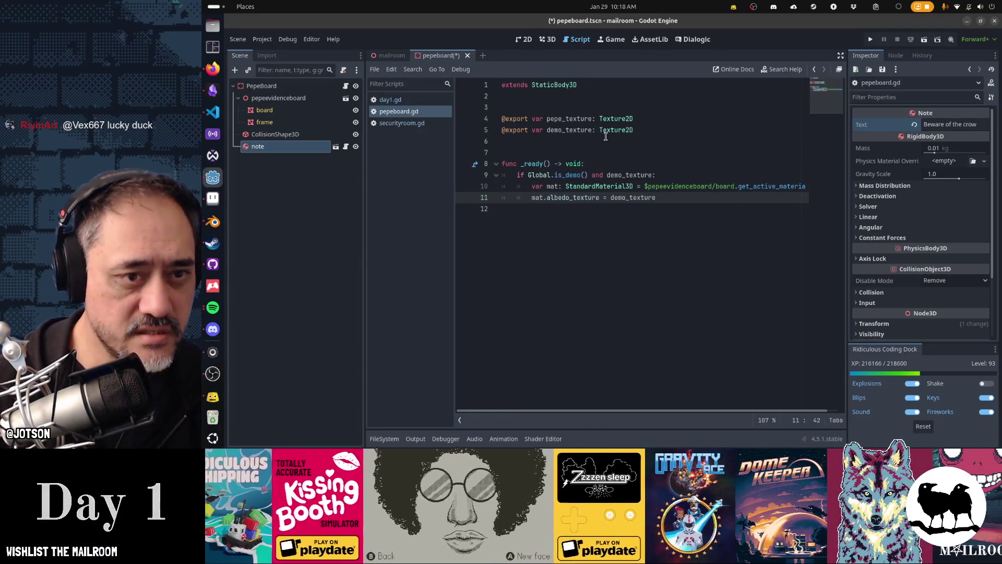
{"action": "key", "text": "ctrl+alt+o"}
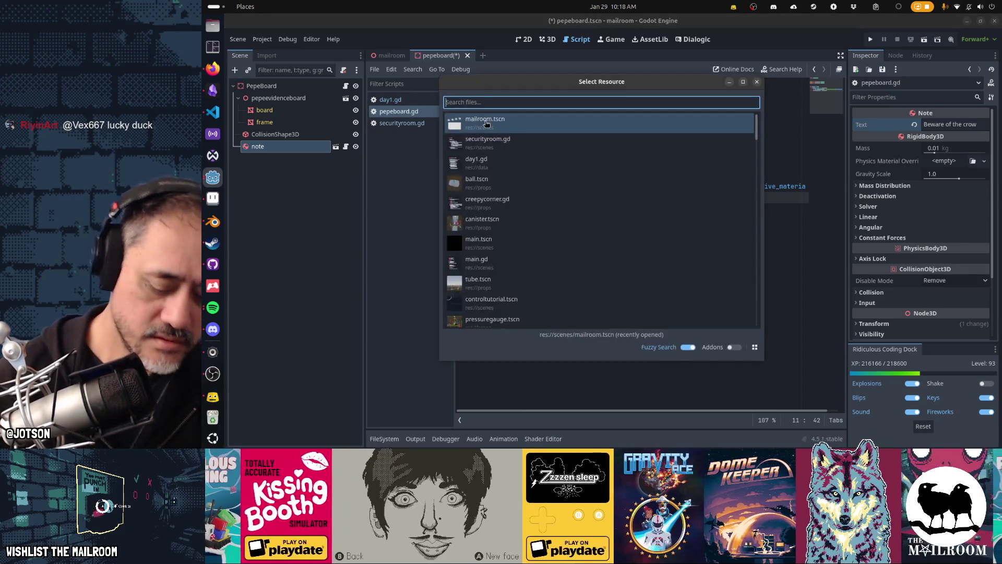
{"action": "type", "text": "note.g"}
{"action": "key", "text": "Return"}
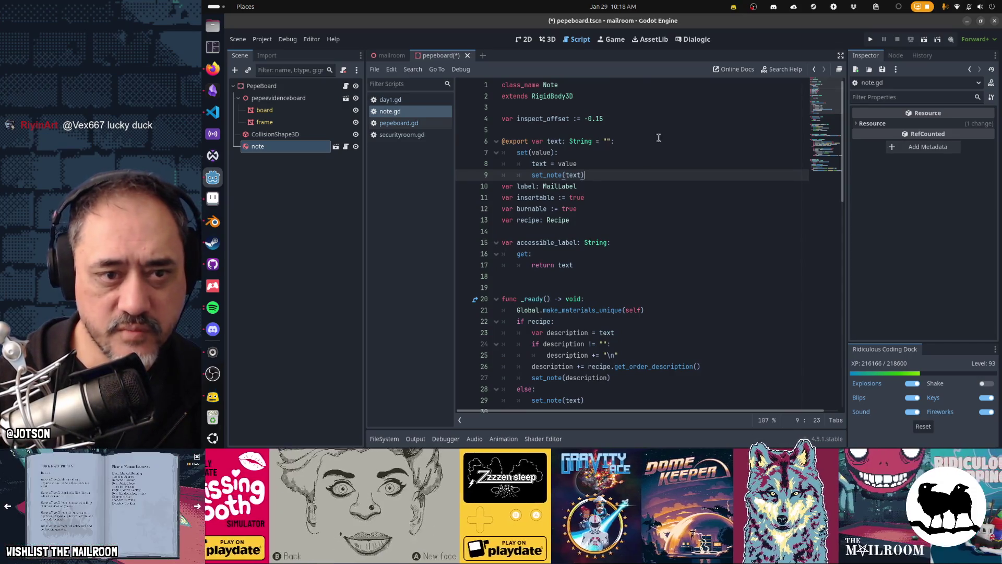
{"action": "left_click", "coordinate": [529, 142]}
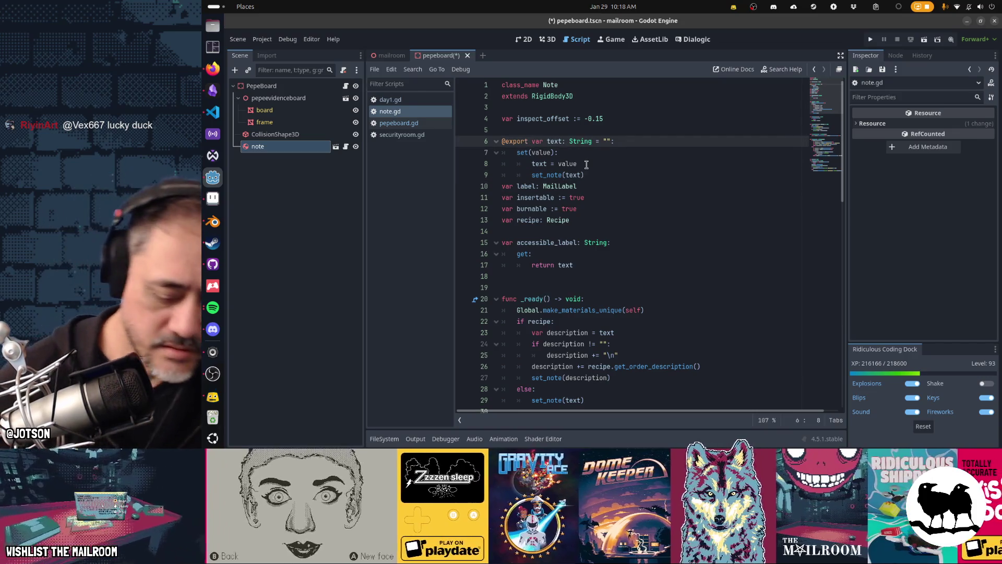
{"action": "type", "text": "_mu"}
{"action": "key", "text": "Return"}
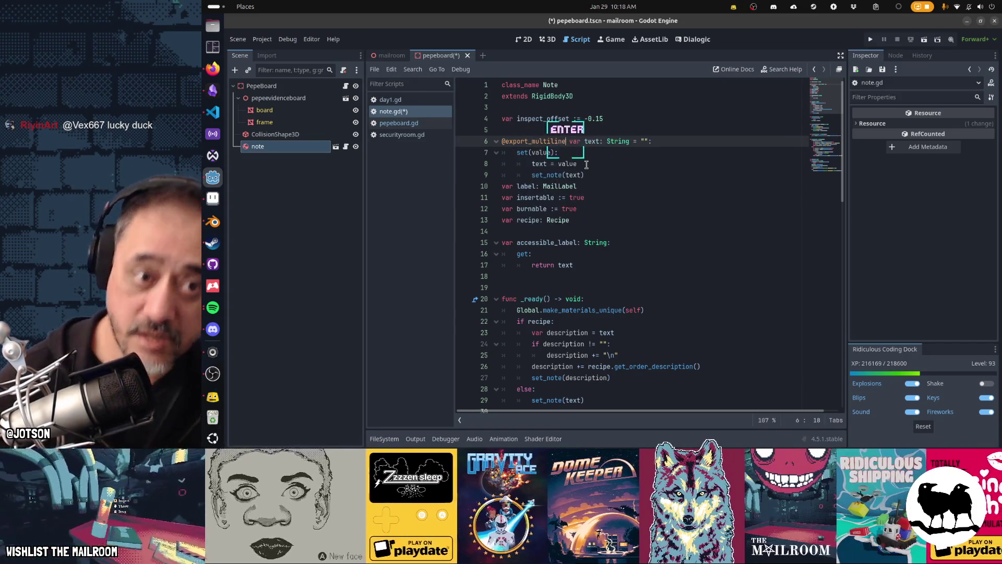
{"action": "key", "text": "ctrl+s"}
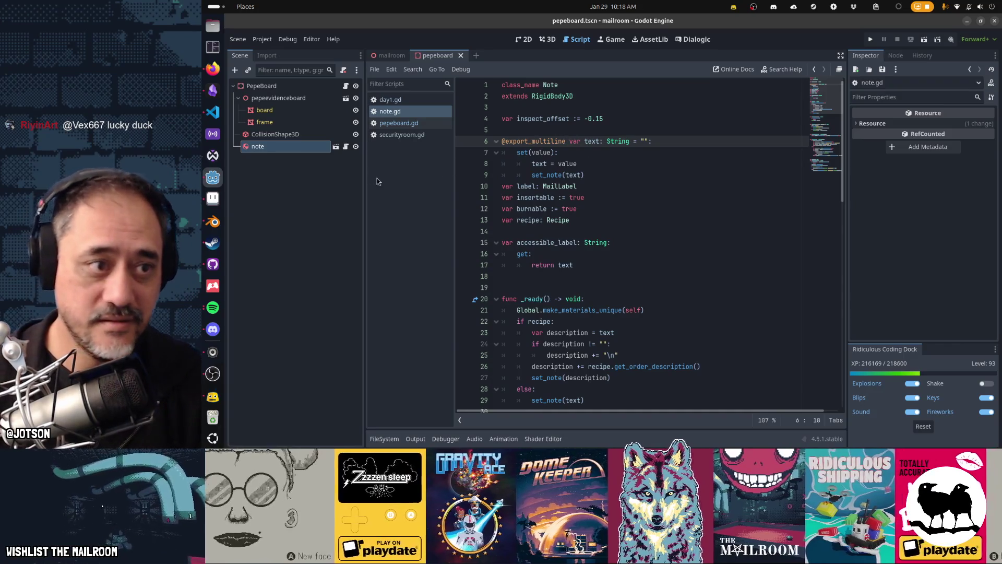
- Enter the four-line crow poem in the note's Text, then save pepeboard.tscn and run the game
{"action": "left_click", "coordinate": [316, 149]}
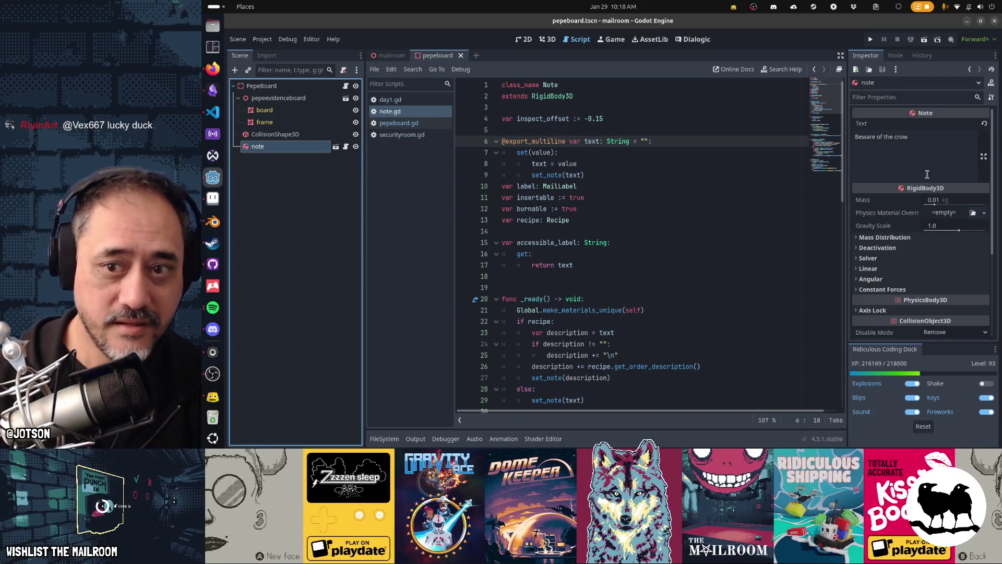
{"action": "left_click", "coordinate": [958, 155]}
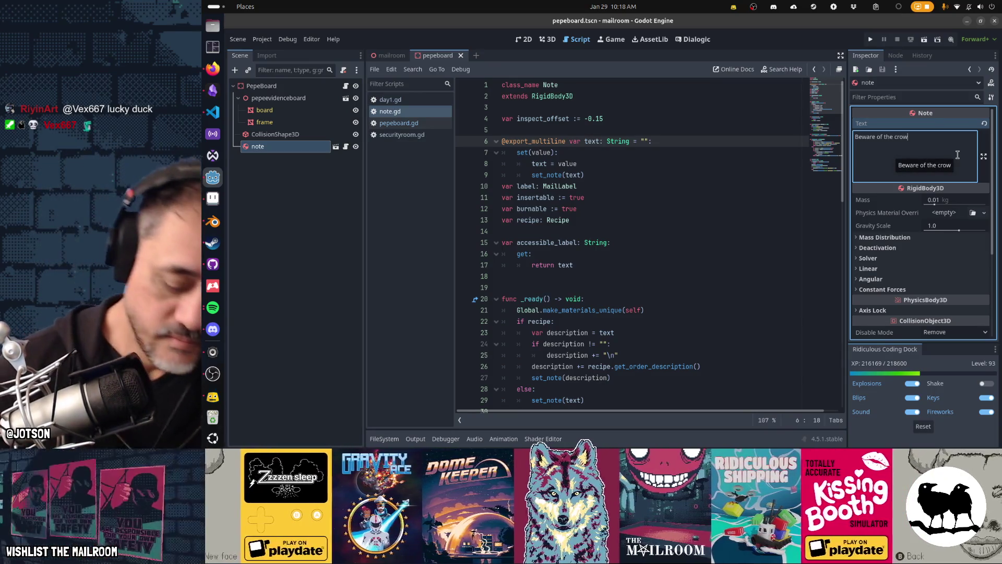
{"action": "type", "text": "he eats y"}
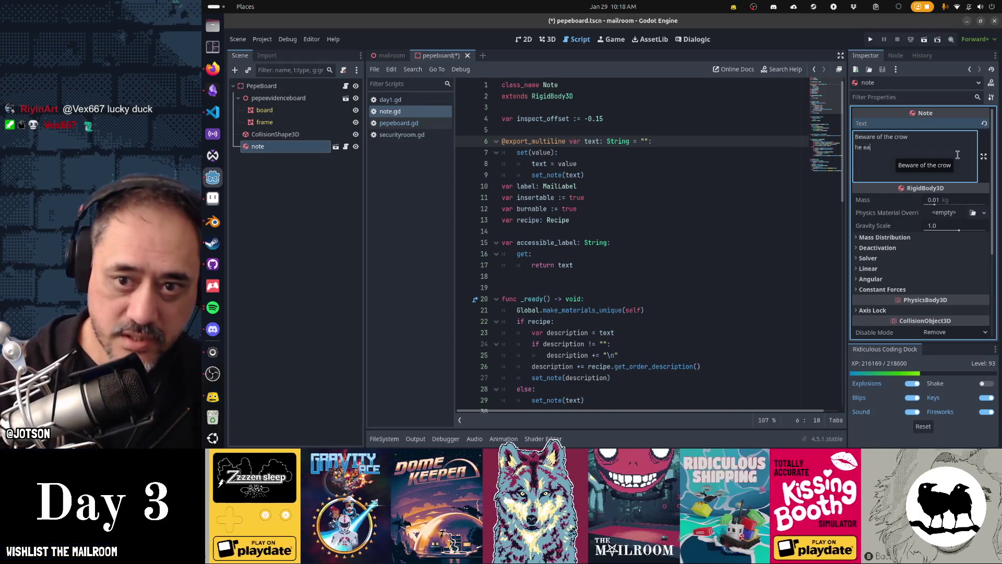
{"action": "key", "text": "BackSpace"}
{"action": "key", "text": "BackSpace"}
{"action": "key", "text": "BackSpace"}
{"action": "type", "text": "only blood"}
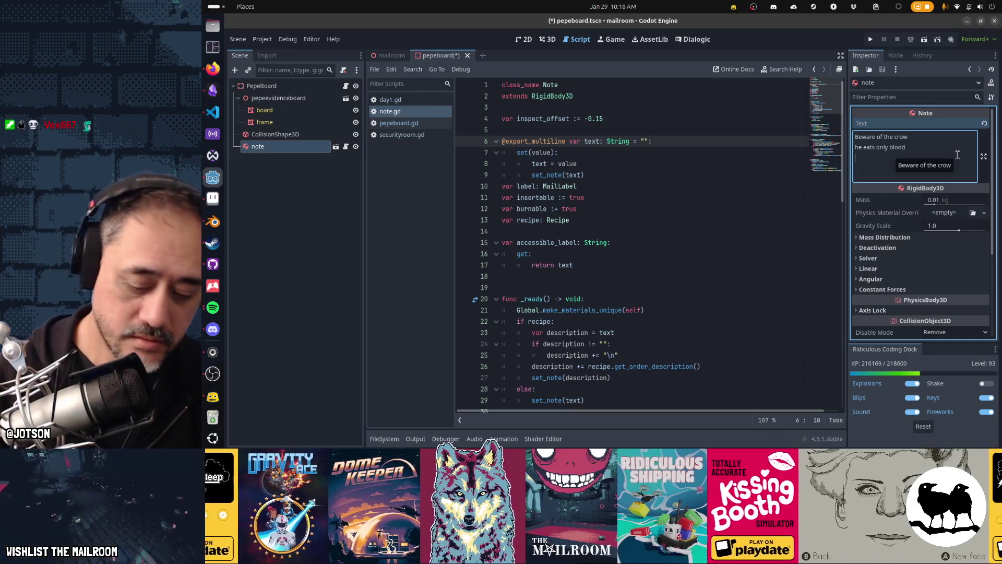
{"action": "type", "text": " A friend "}
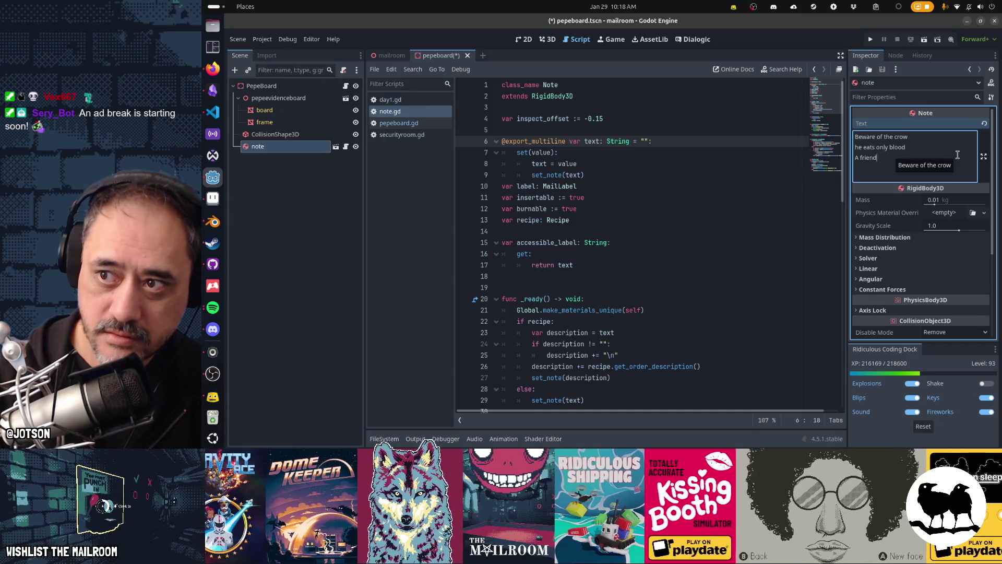
{"action": "type", "text": "is coming"}
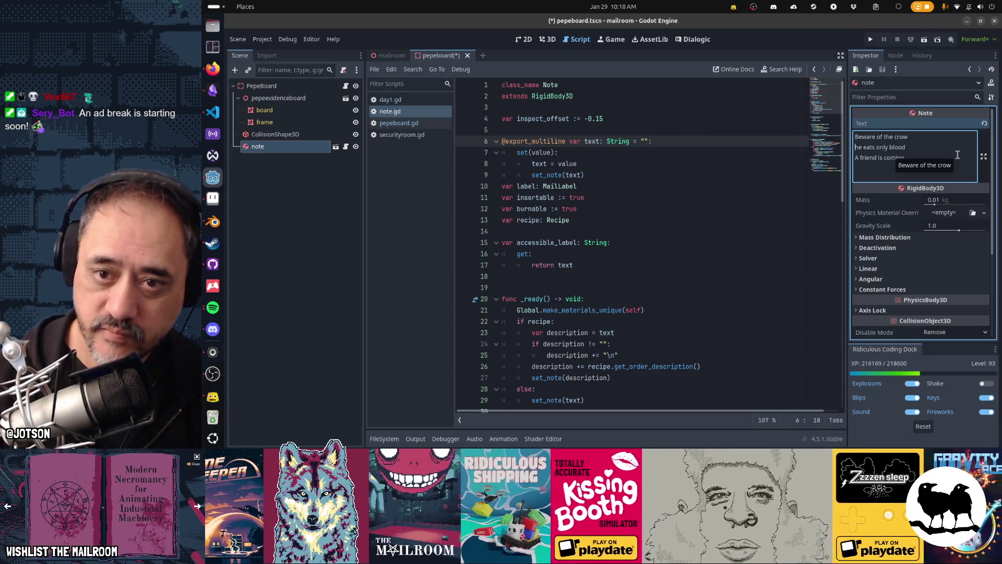
{"action": "key", "text": "Up"}
{"action": "key", "text": "ctrl+Right"}
{"action": "key", "text": "ctrl+Delete"}
{"action": "key", "text": "ctrl+End"}
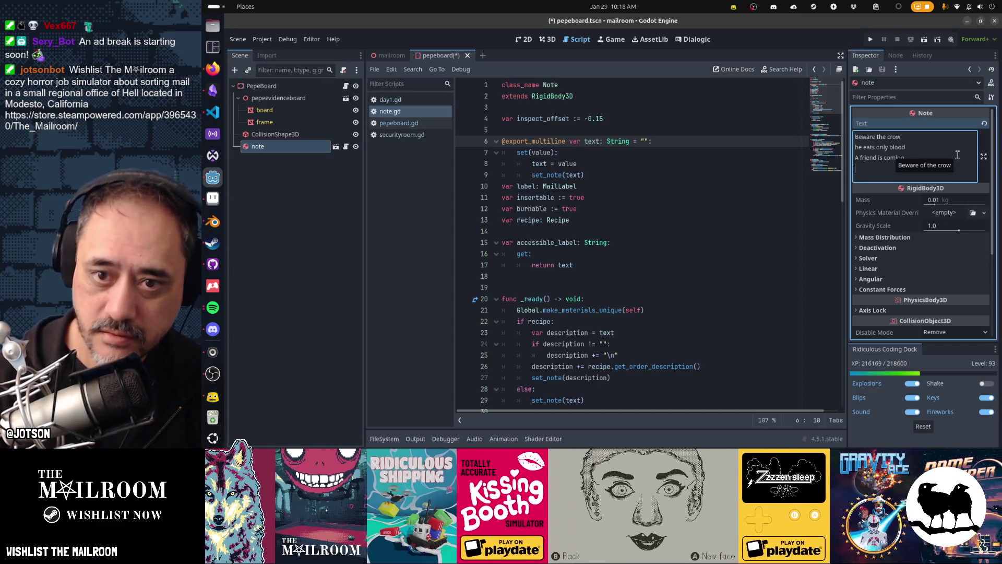
{"action": "type", "text": "This can't be good"}
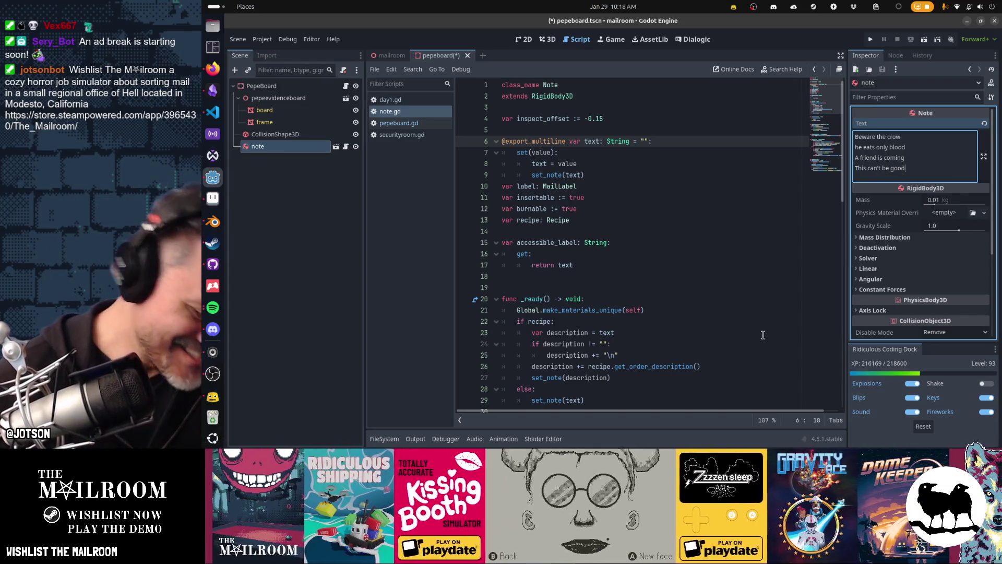
{"action": "key", "text": "ctrl+s"}
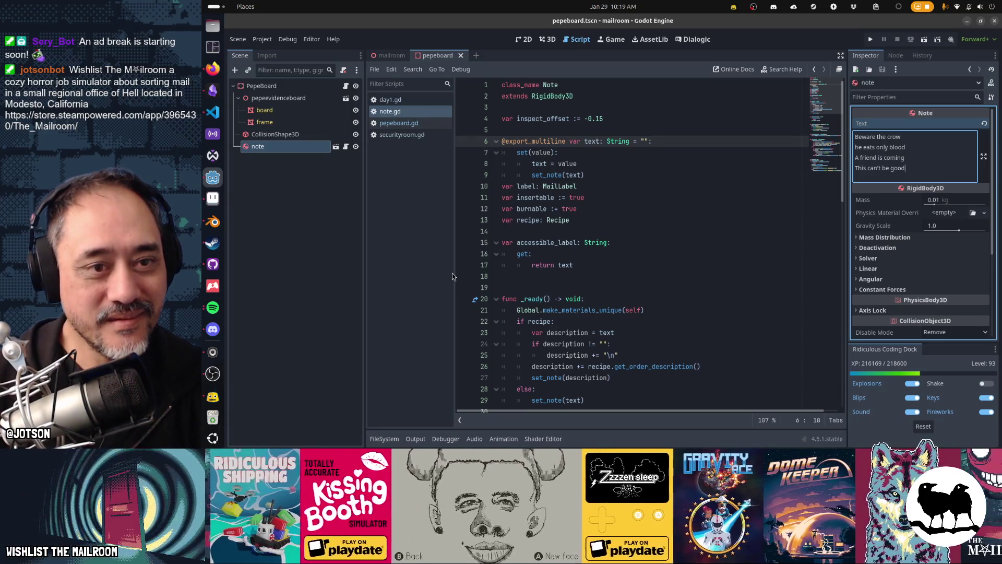
{"action": "key", "text": "F5"}
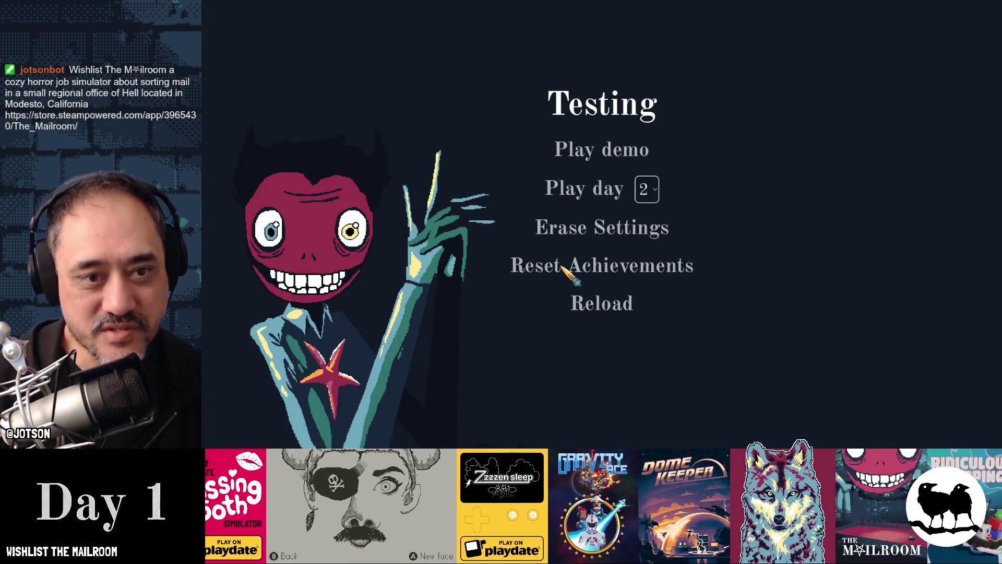
- Start the demo, spawn the security key from the console, and grab it to unlock the arched door
{"action": "left_click", "coordinate": [593, 153]}
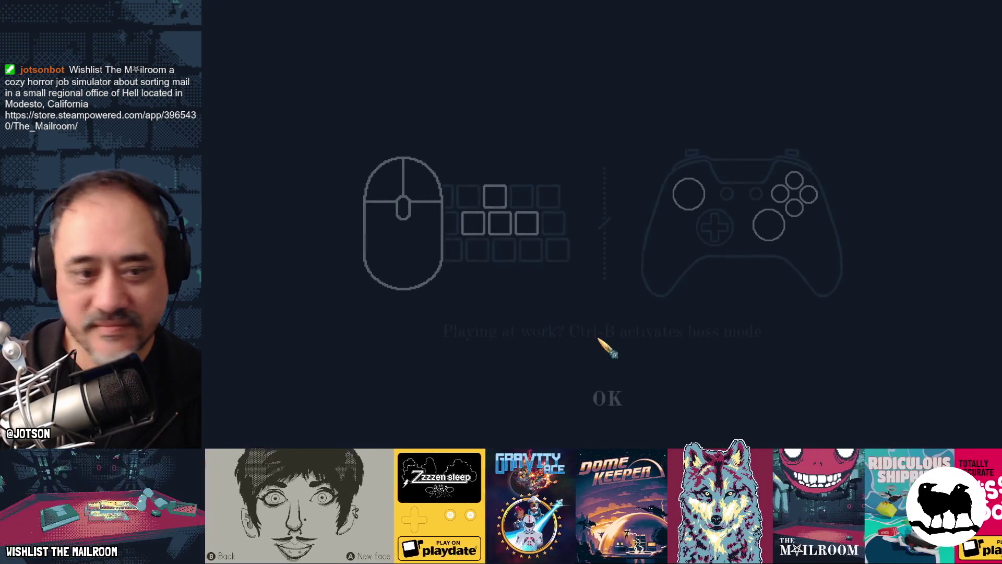
{"action": "left_click", "coordinate": [609, 403]}
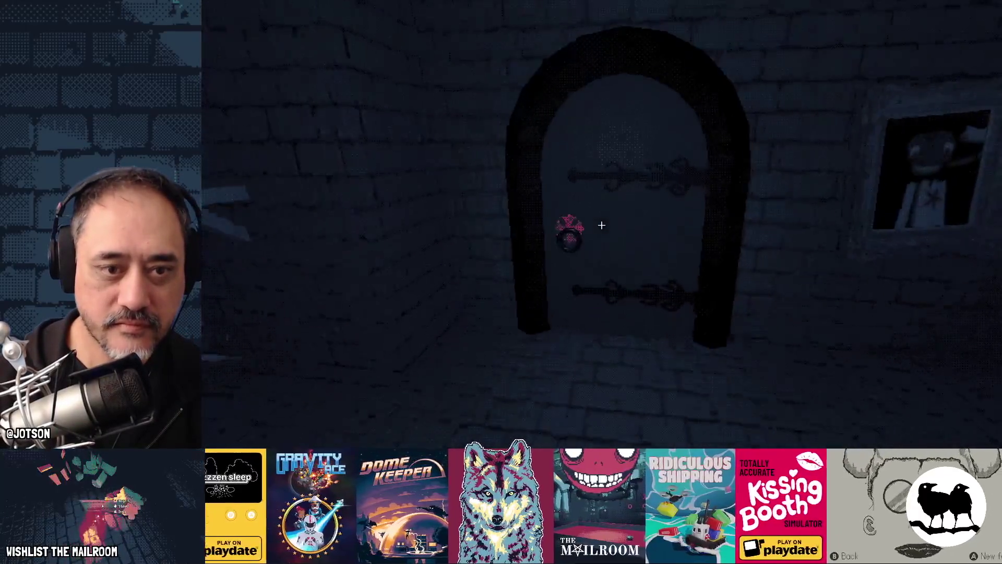
{"action": "key", "text": "grave"}
{"action": "type", "text": "secuey"}
{"action": "key", "text": "Return"}
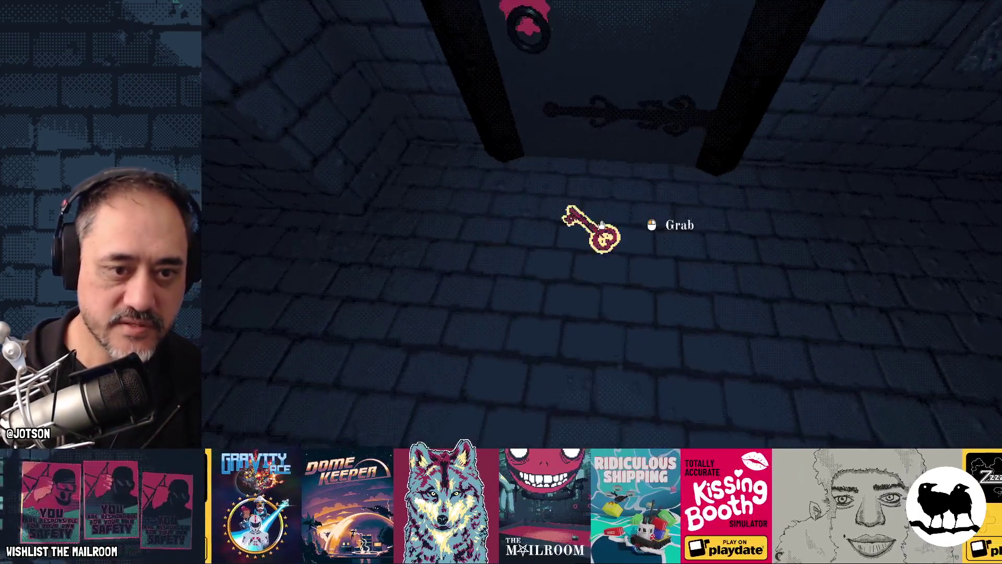
{"action": "left_click", "coordinate": [602, 225]}
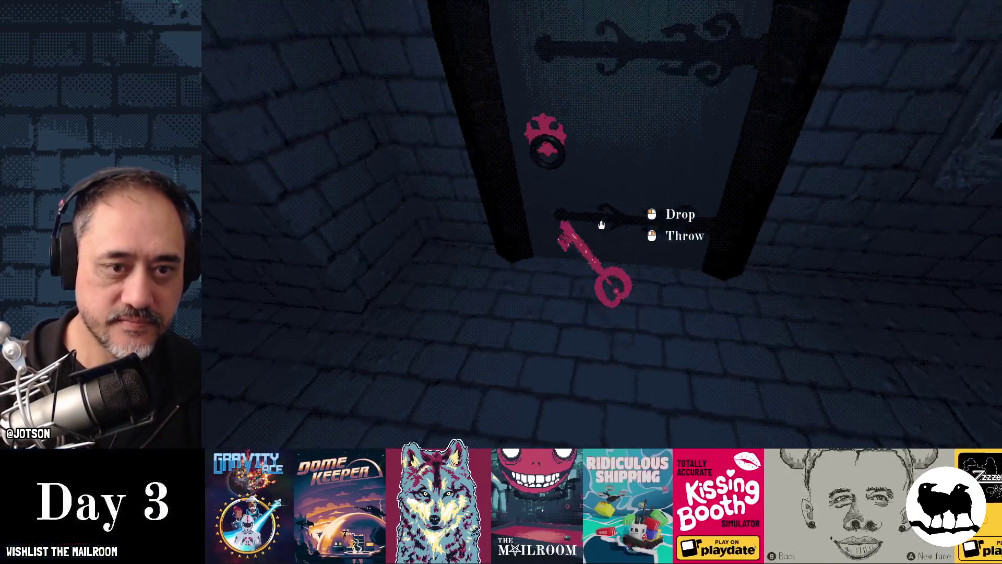
{"action": "left_click", "coordinate": [601, 225]}
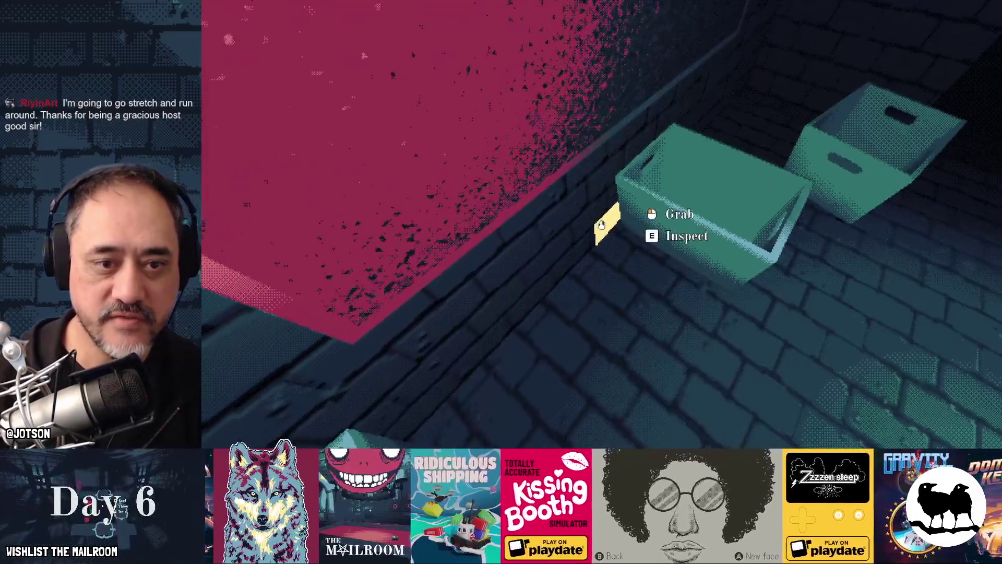
- Drop the yellow note into a crate, place and inspect the red note on the shelf, then close the game
{"action": "left_click", "coordinate": [601, 225]}
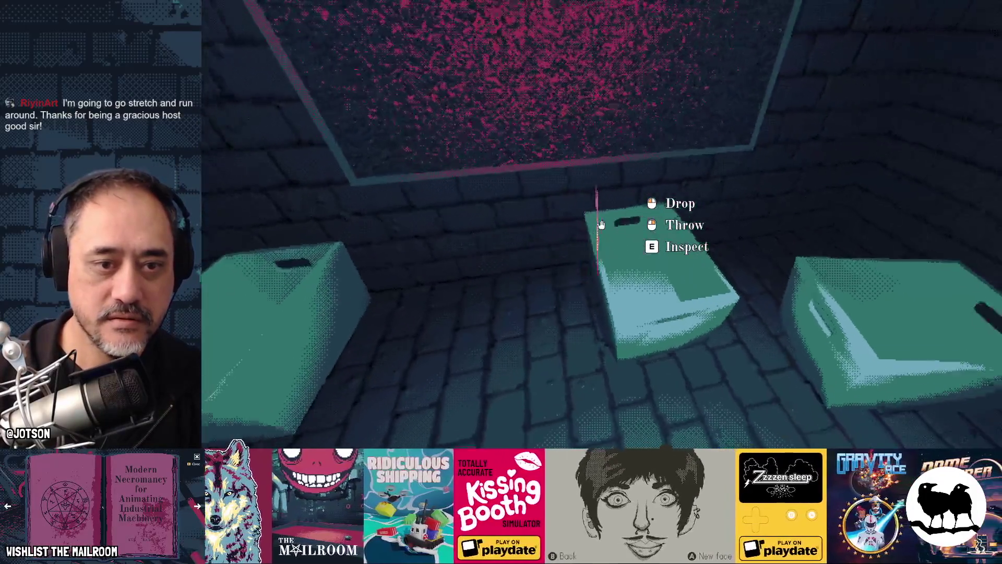
{"action": "left_click", "coordinate": [602, 224]}
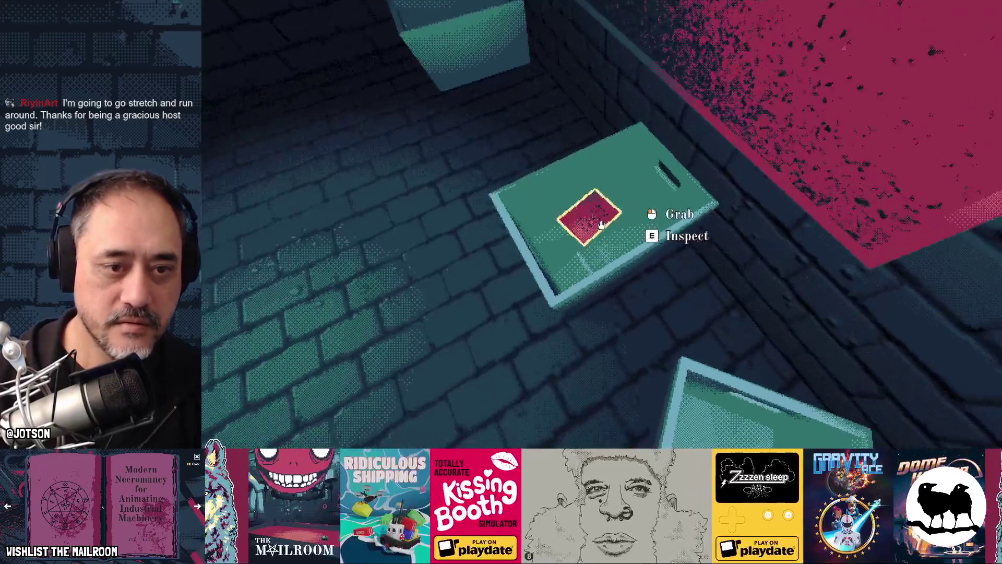
{"action": "left_click", "coordinate": [602, 225]}
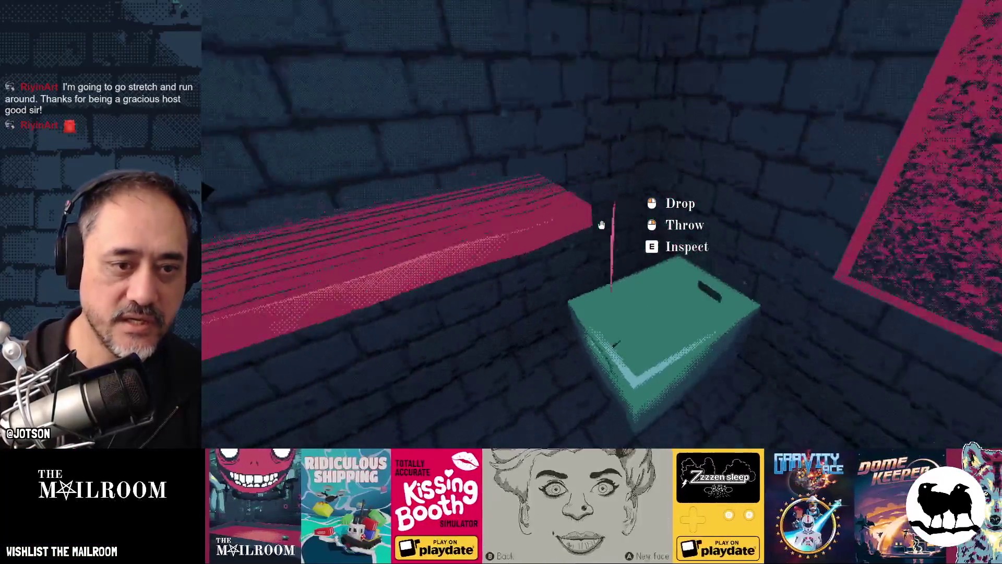
{"action": "left_click", "coordinate": [602, 225]}
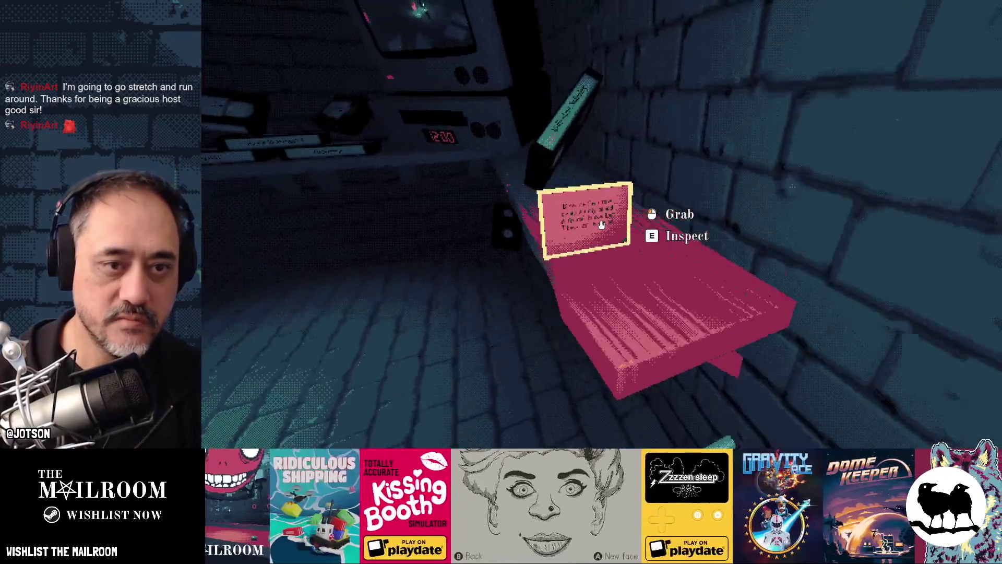
{"action": "key", "text": "e"}
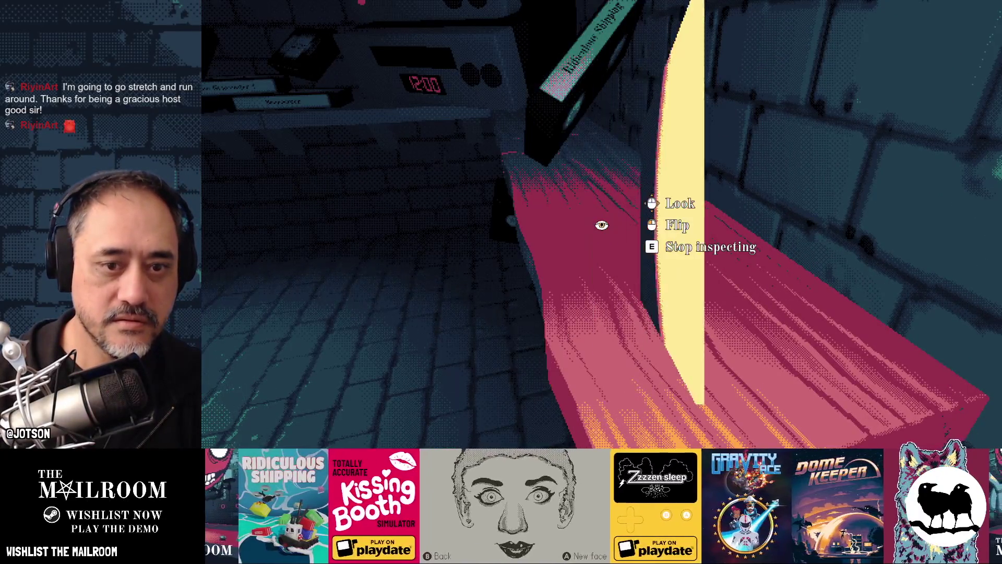
{"action": "key", "text": "e"}
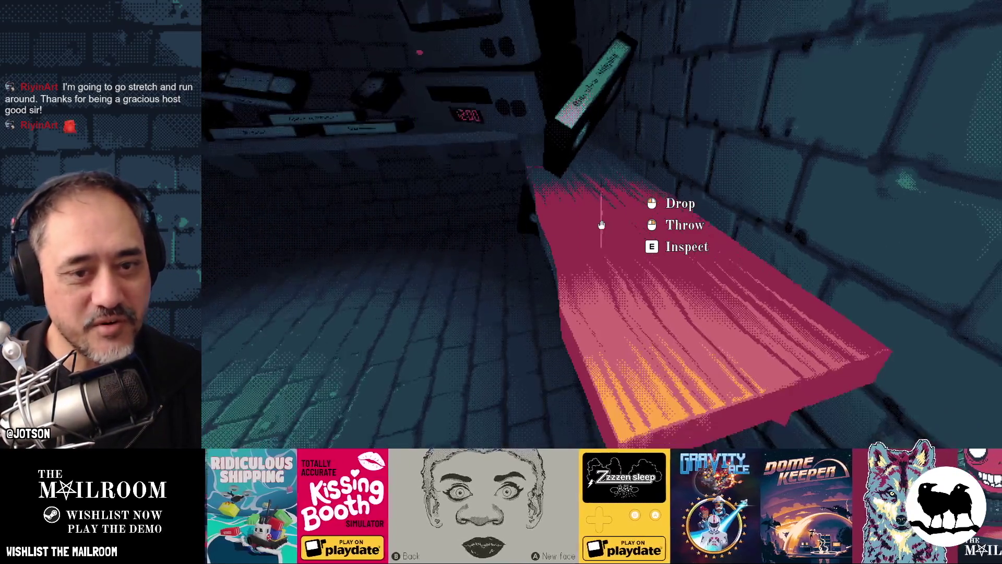
{"action": "left_click", "coordinate": [602, 225]}
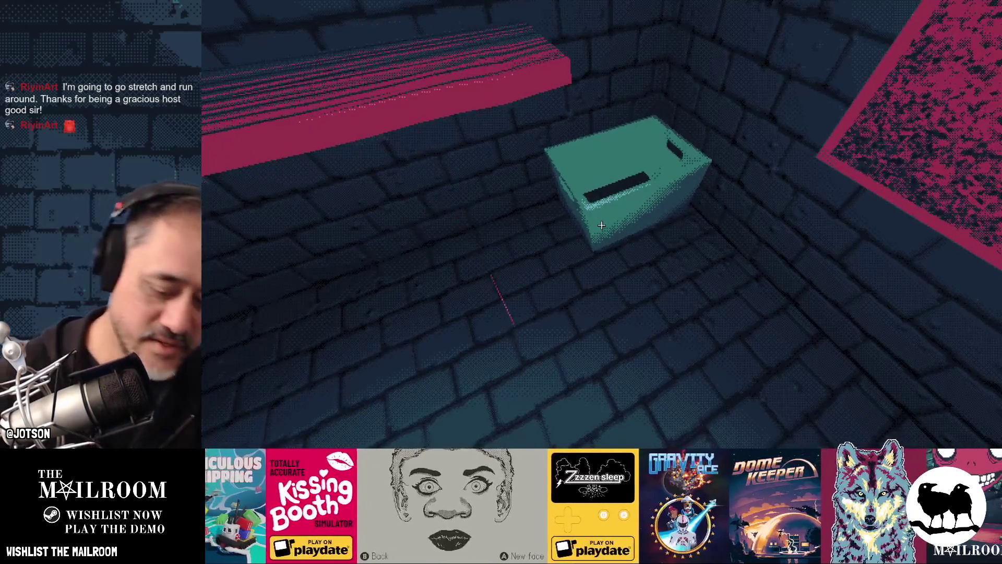
{"action": "key", "text": "F8"}
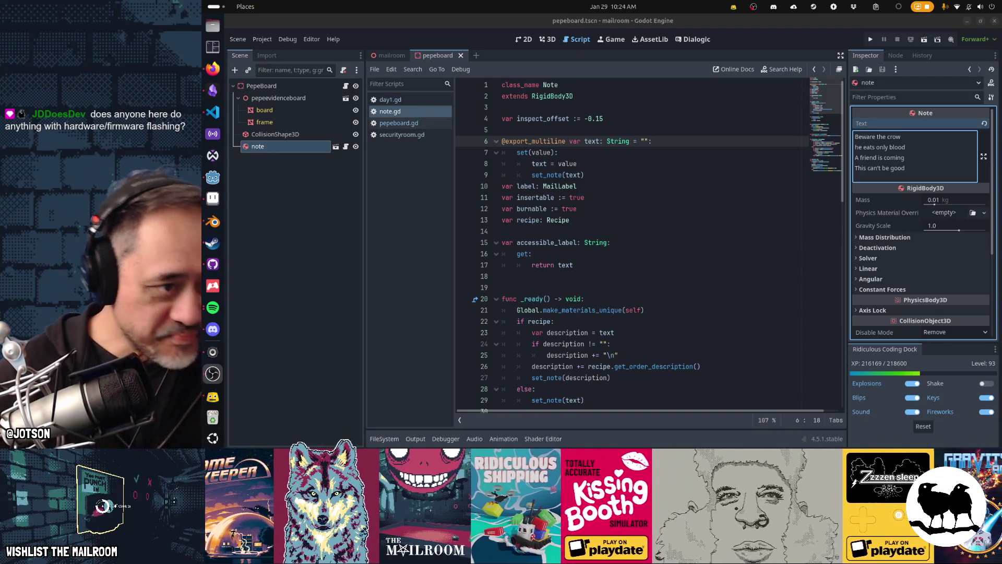
- Focus the note.gd script editor and rerun the project with F5
{"action": "left_click", "coordinate": [589, 216]}
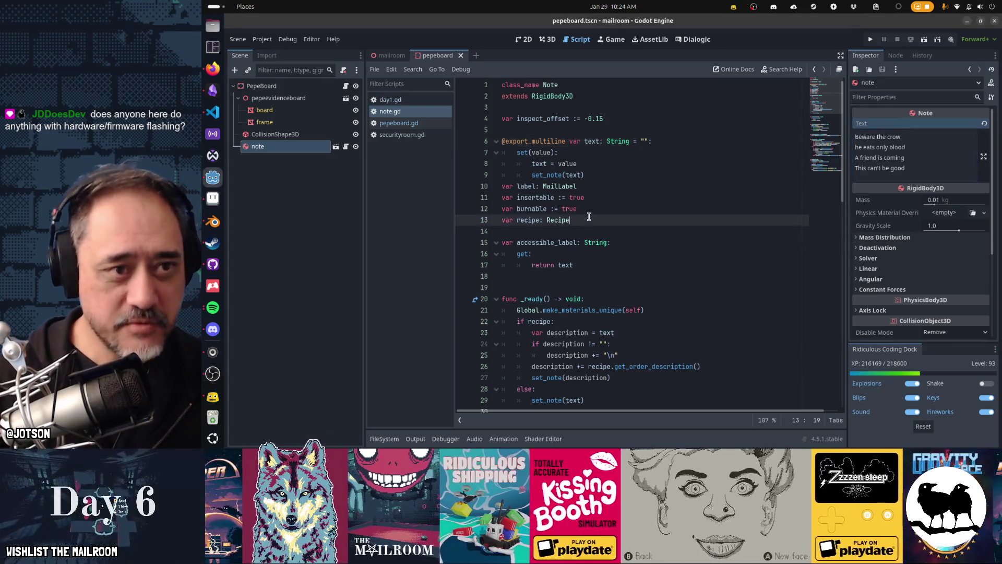
{"action": "key", "text": "alt+Tab"}
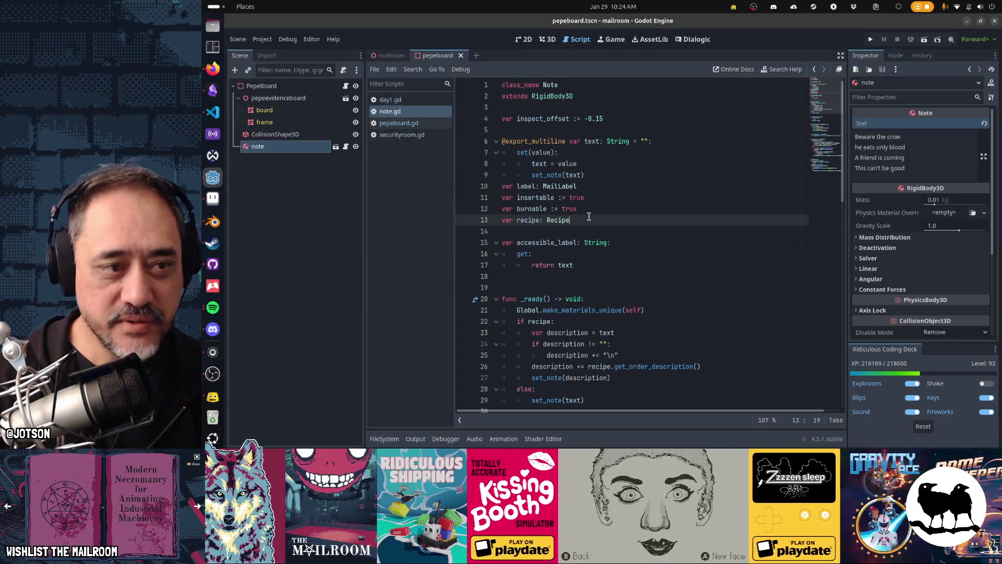
{"action": "key", "text": "F5"}
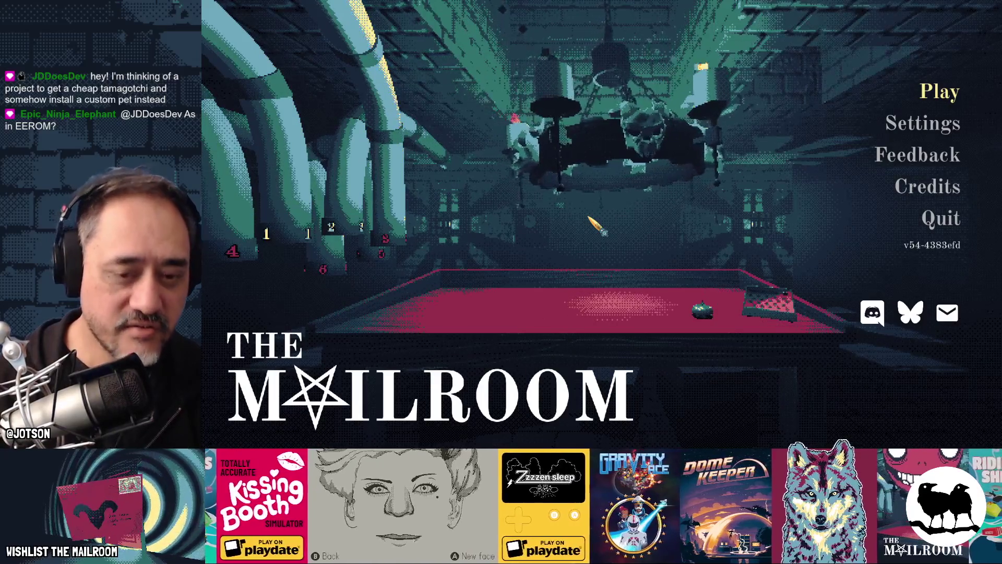
- Start Play demo from Testing, dismiss the controls screen, open the gate and finish the opening dialogue
{"action": "key", "text": "t"}
{"action": "left_click", "coordinate": [601, 149]}
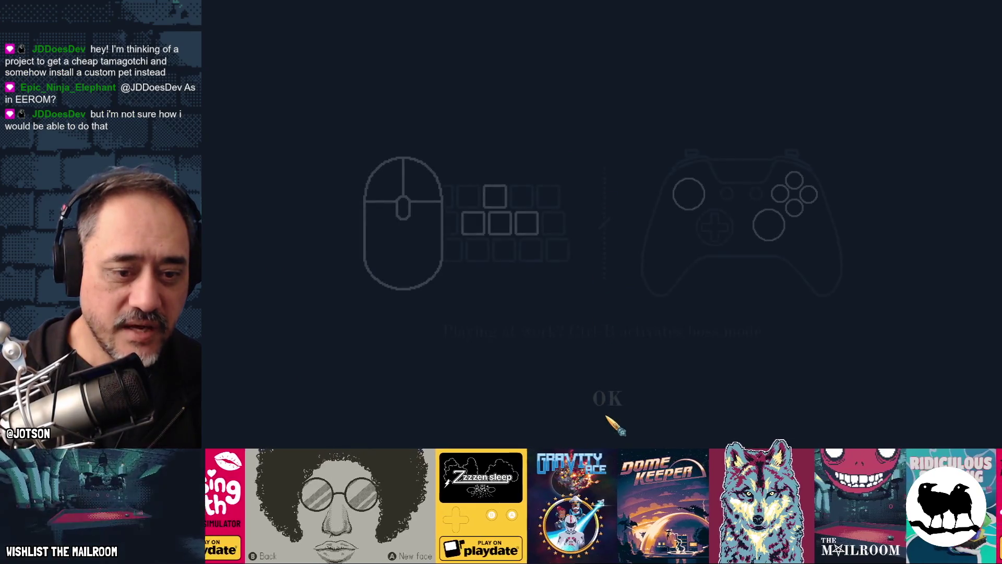
{"action": "left_click", "coordinate": [607, 401]}
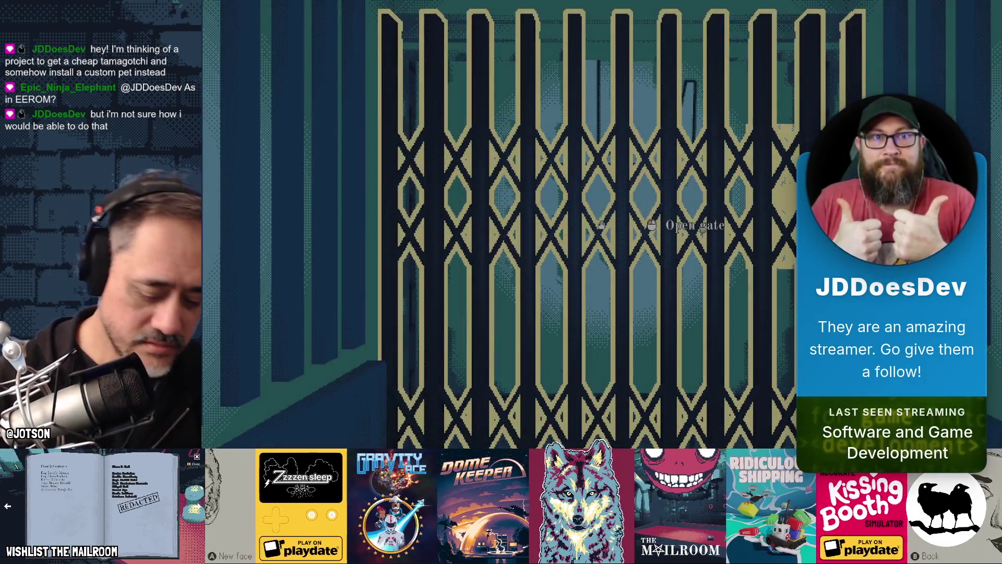
{"action": "left_click", "coordinate": [600, 225]}
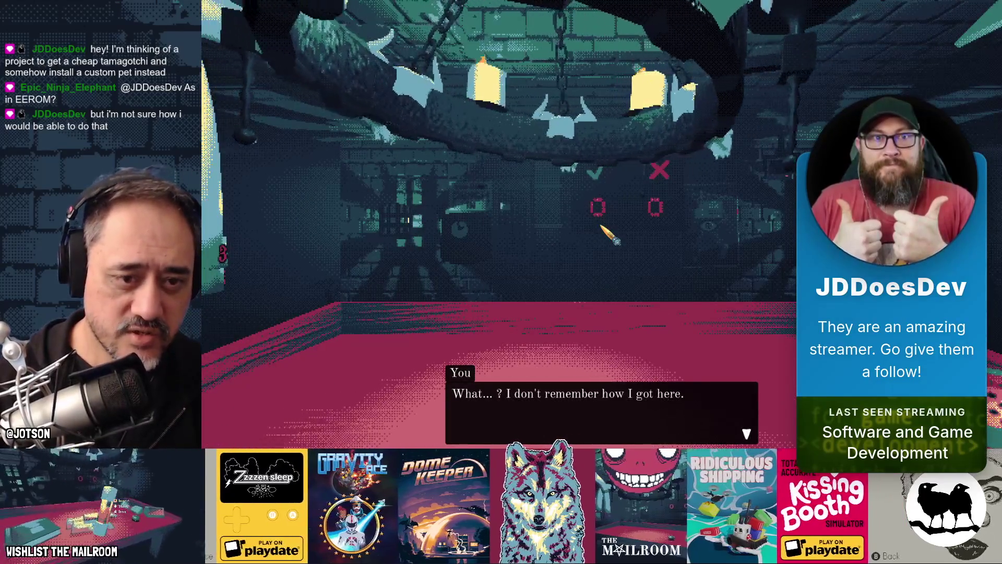
{"action": "left_click", "coordinate": [601, 225]}
{"action": "left_click", "coordinate": [601, 225]}
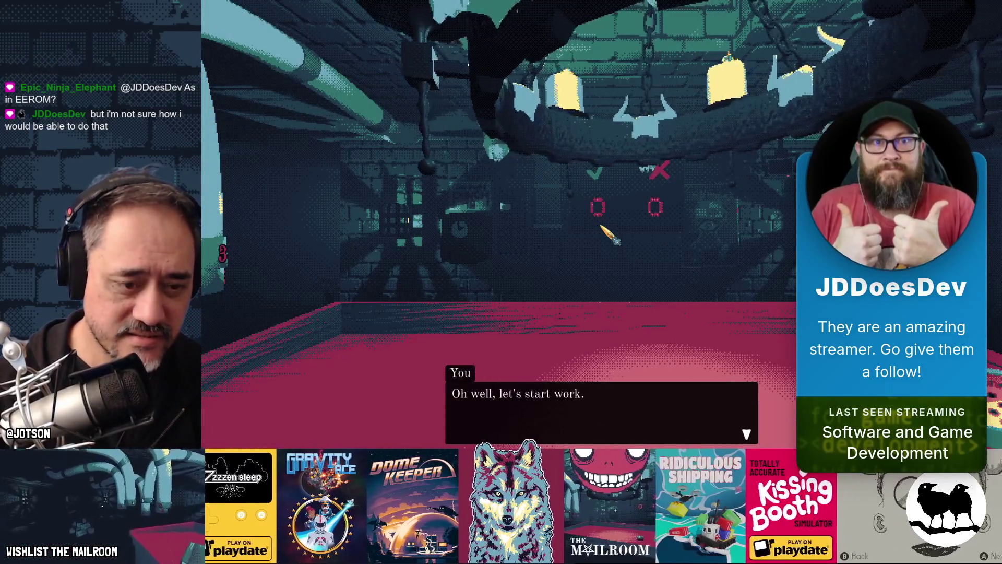
{"action": "left_click", "coordinate": [601, 226]}
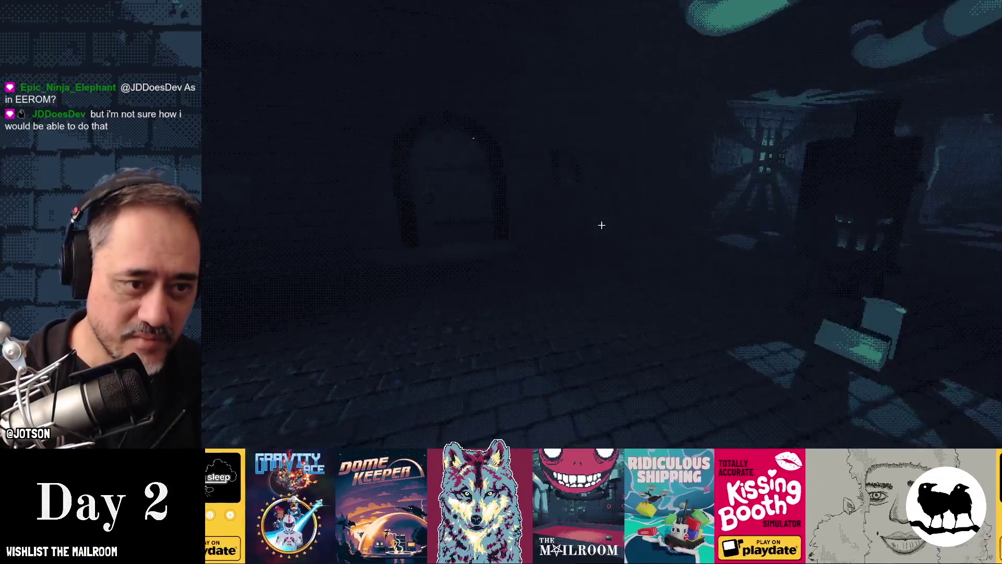
- Walk to the arched door and spawn the security key with the 'securitykey' console command
{"action": "key", "text": "w"}
{"action": "key", "text": "grave"}
{"action": "type", "text": "securtity"}
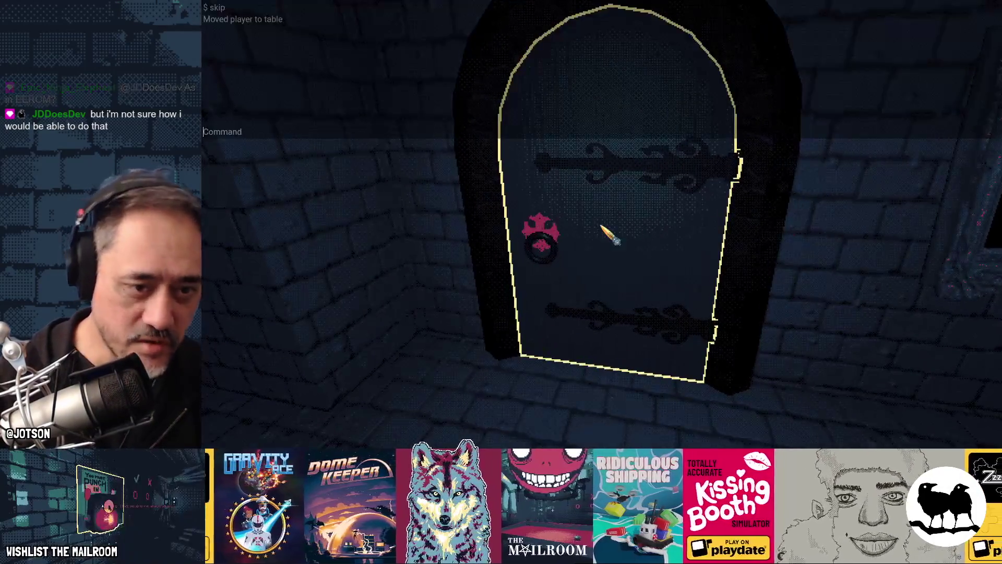
{"action": "key", "text": "BackSpace"}
{"action": "key", "text": "BackSpace"}
{"action": "key", "text": "BackSpace"}
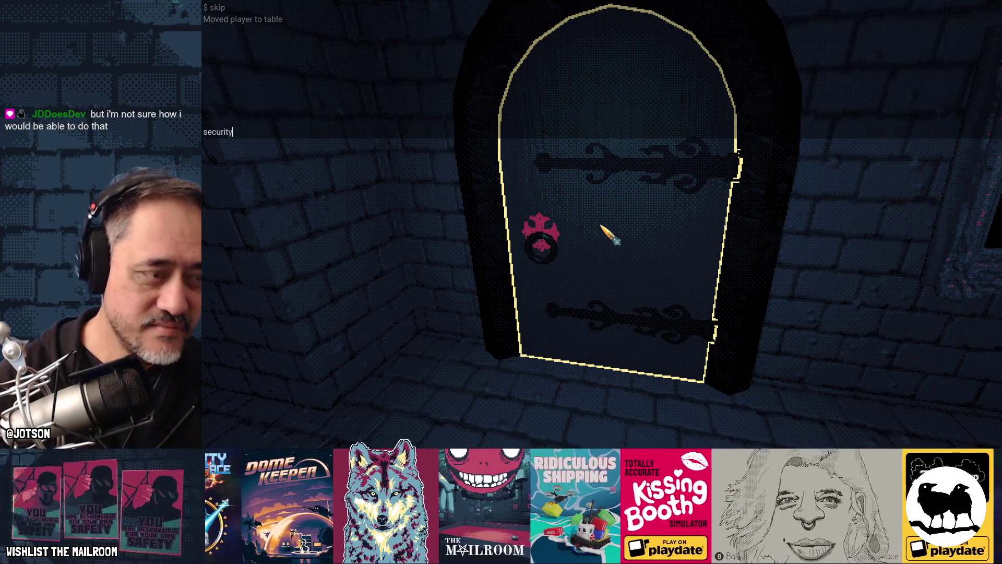
{"action": "key", "text": "Return"}
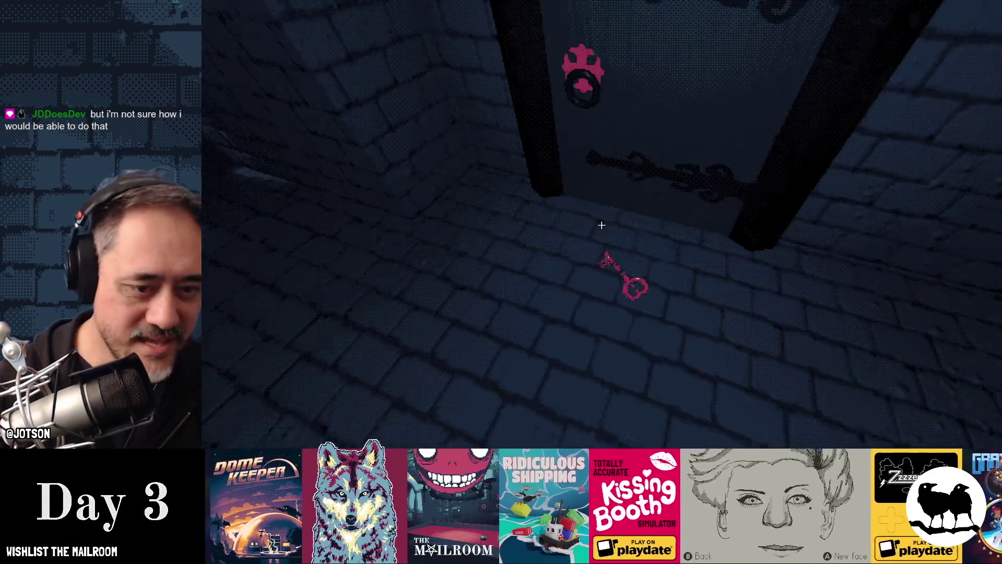
- Pick up the key and the shelf card, inspect and drop the item, then pause and return to Godot
{"action": "left_click", "coordinate": [601, 224]}
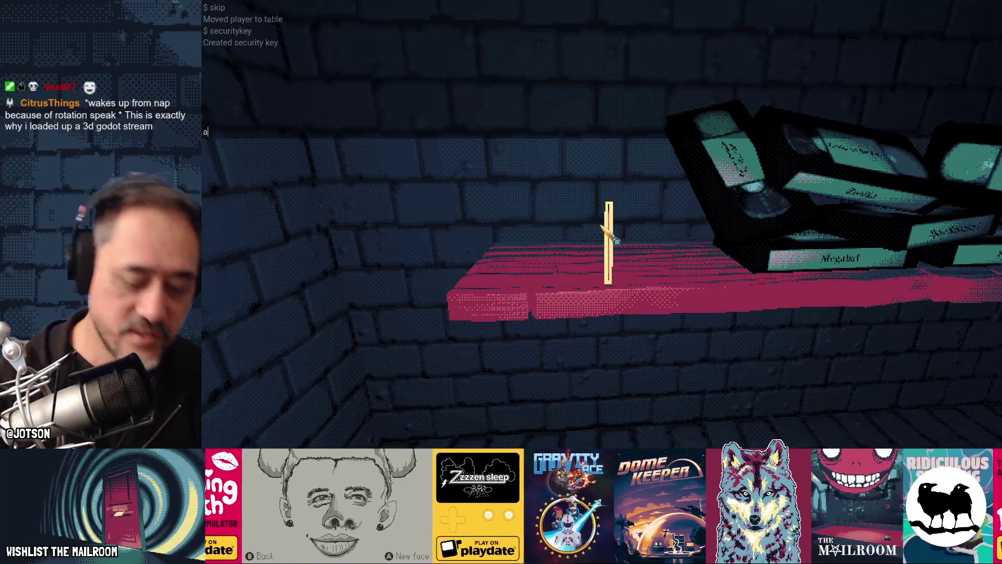
{"action": "left_click", "coordinate": [602, 224]}
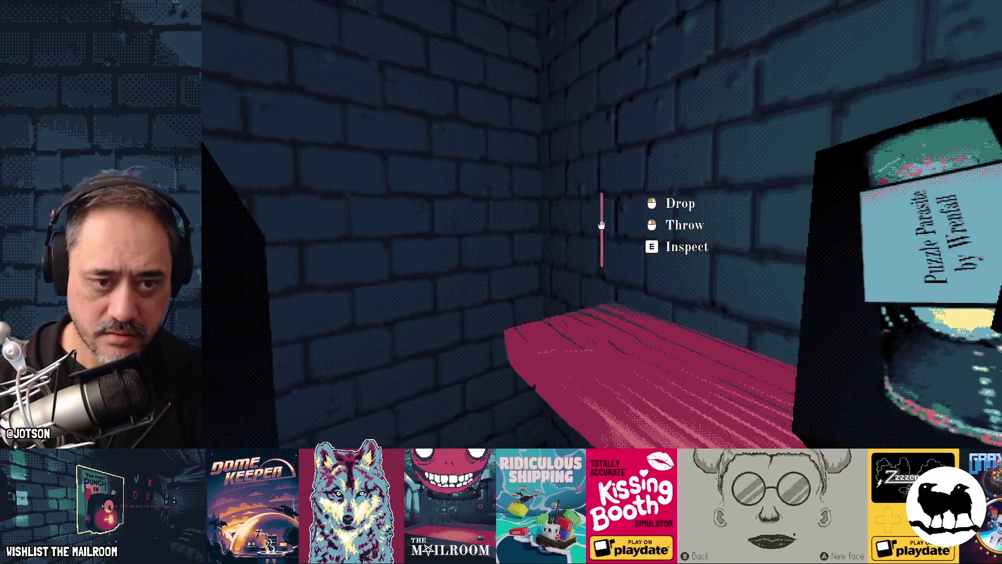
{"action": "key", "text": "e"}
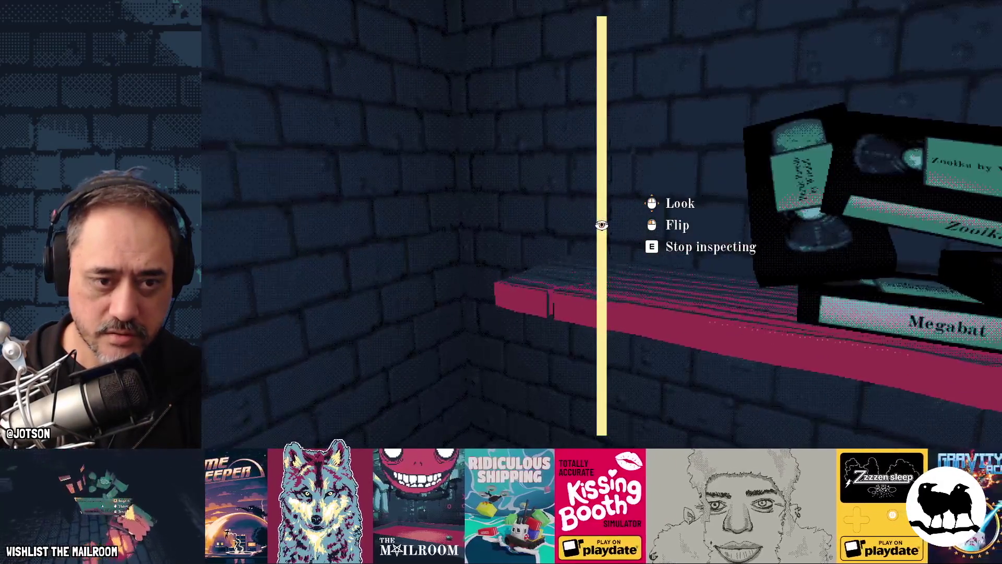
{"action": "key", "text": "e"}
{"action": "left_click", "coordinate": [602, 224]}
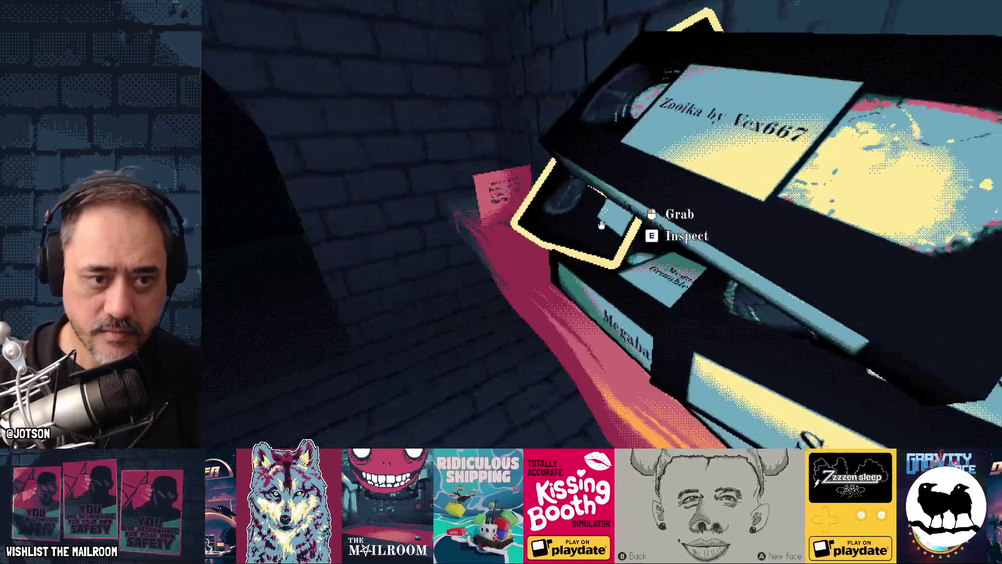
{"action": "key", "text": "Escape"}
{"action": "key", "text": "alt+Tab"}
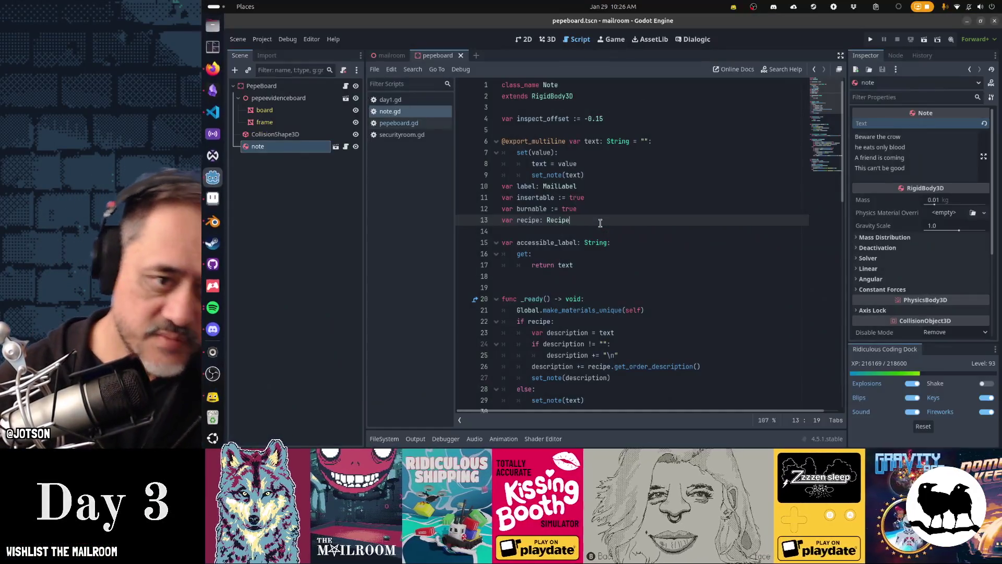
- Open the frognote scene through Quick Open
{"action": "key", "text": "alt+shift+o"}
{"action": "type", "text": "frognote"}
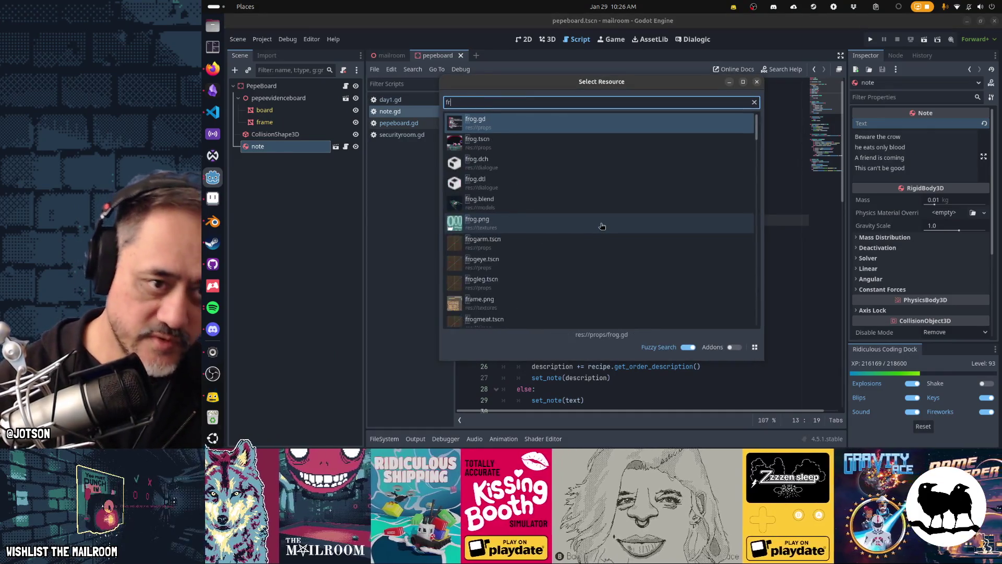
{"action": "key", "text": "Return"}
- Open note.tscn as well, then switch to OBS and show the desktop overview
{"action": "key", "text": "alt+shift+o"}
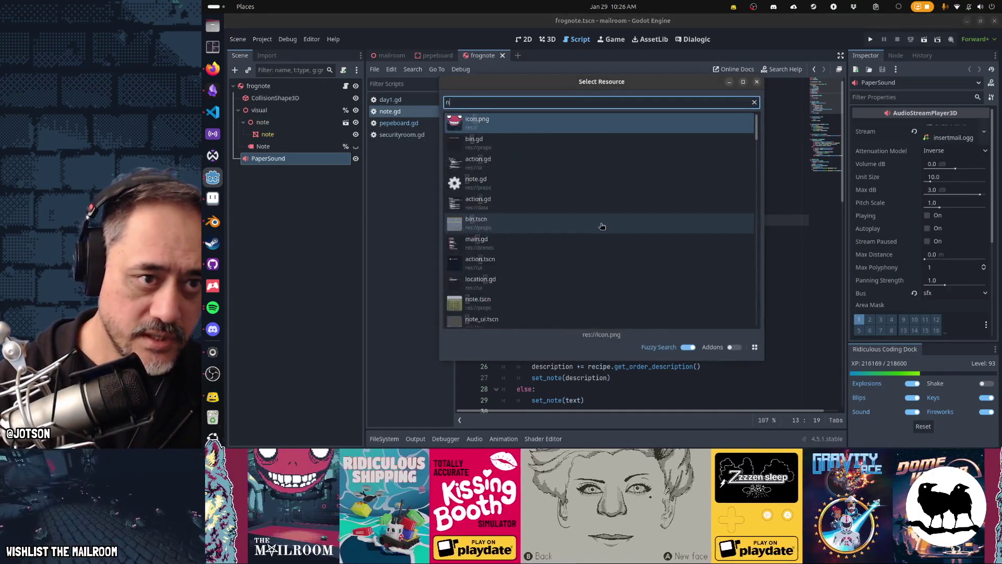
{"action": "type", "text": "not3"}
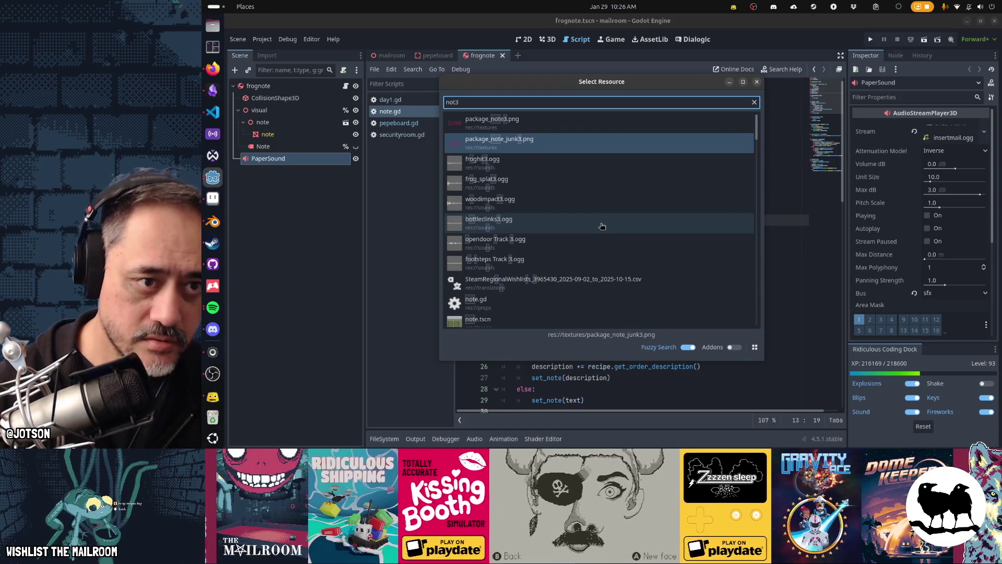
{"action": "key", "text": "BackSpace"}
{"action": "type", "text": "e.tscn"}
{"action": "key", "text": "Return"}
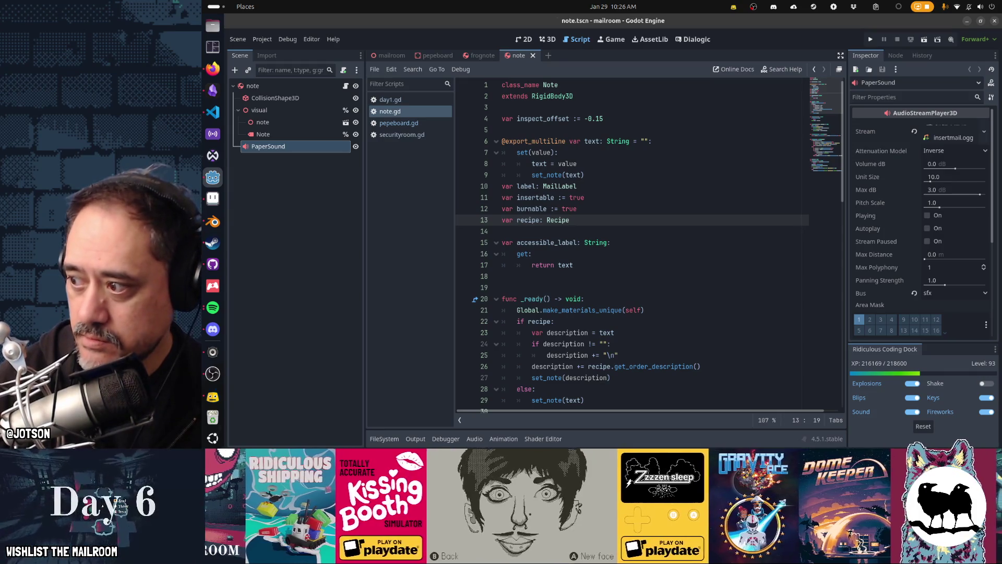
{"action": "key", "text": "alt+Tab"}
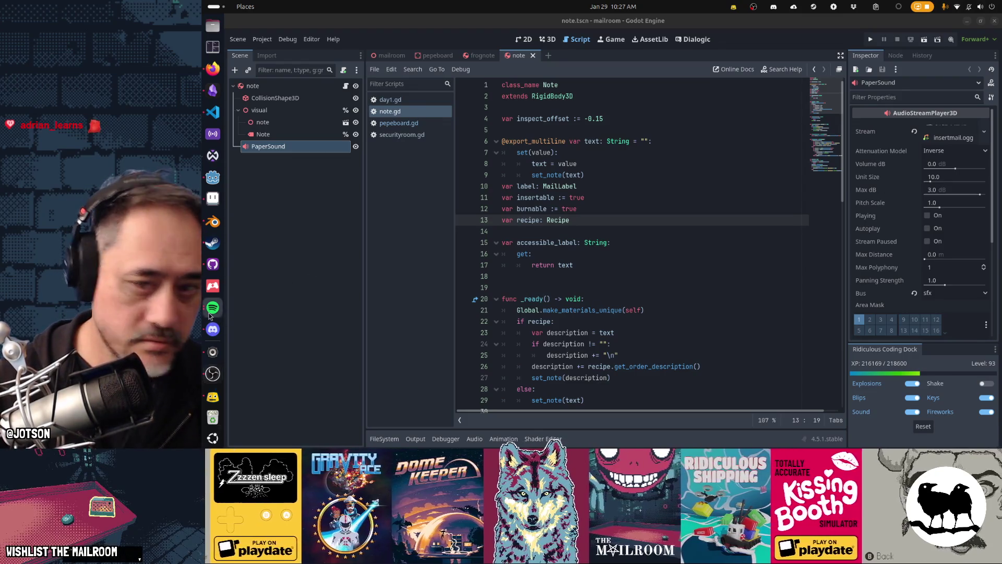
{"action": "key", "text": "super"}
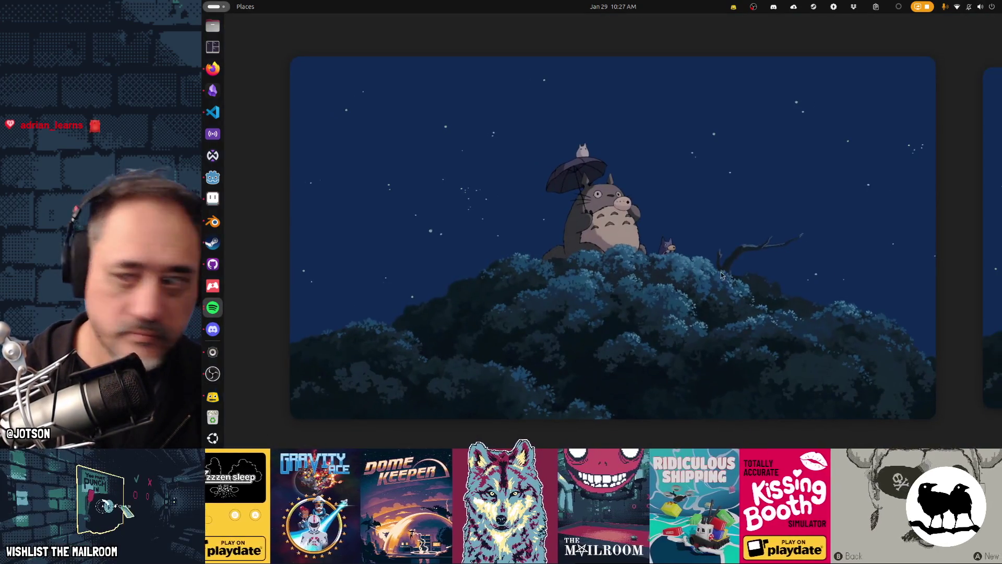
- Return to the Godot editor showing note.tscn with its note.gd script
{"action": "key", "text": "super"}
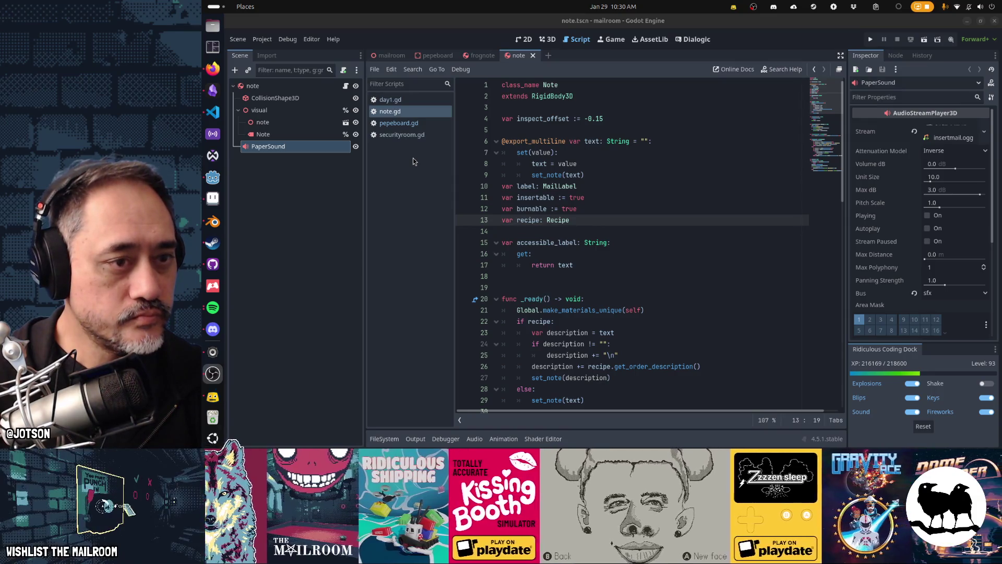
- Select the root note node, show the scene in 3D and expand its Transform in the Inspector
{"action": "left_click", "coordinate": [292, 85]}
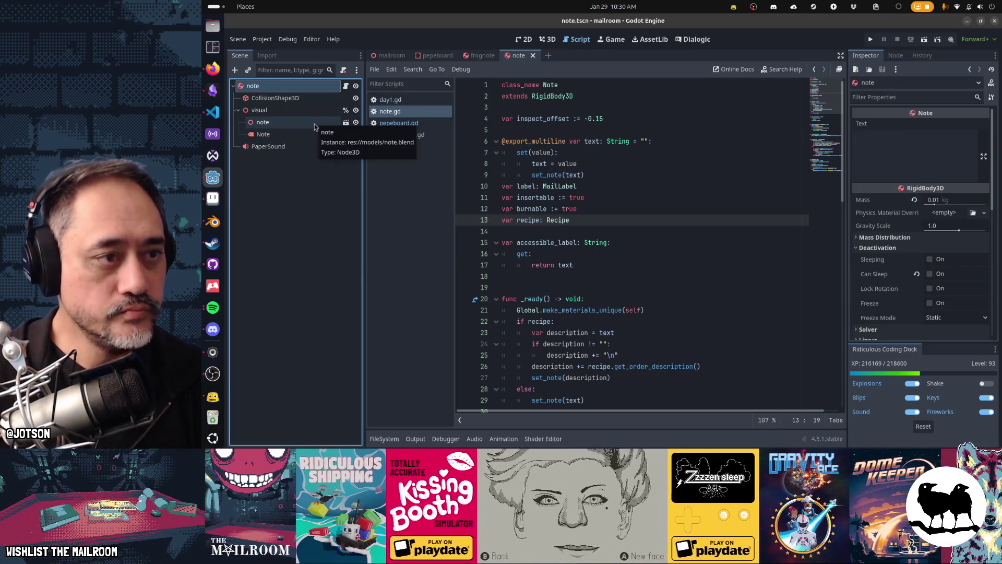
{"action": "key", "text": "ctrl+F1"}
{"action": "key", "text": "ctrl+F2"}
{"action": "scroll", "coordinate": [574, 250], "scroll_direction": "down", "scroll_amount": 2}
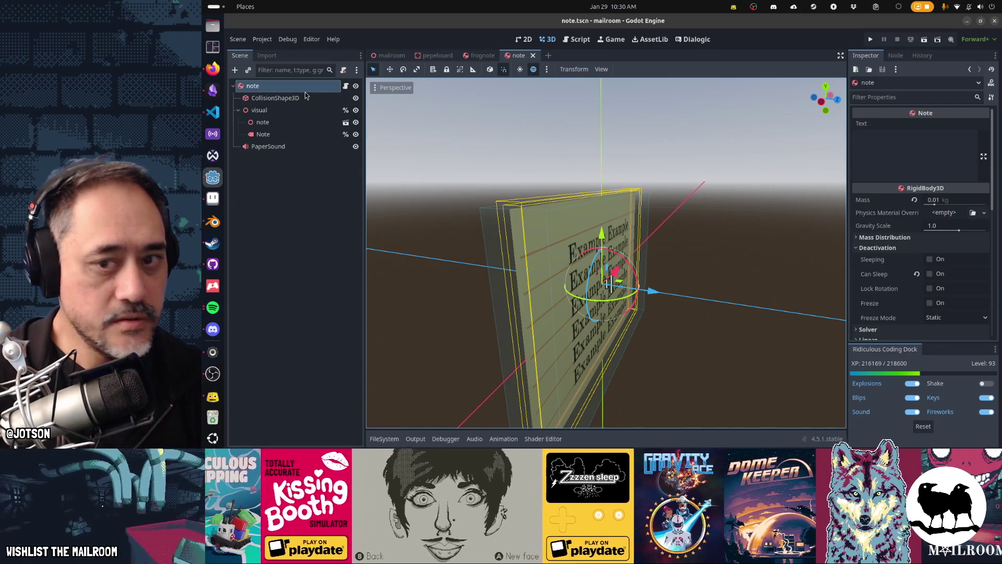
{"action": "scroll", "coordinate": [922, 235], "scroll_direction": "down", "scroll_amount": 10}
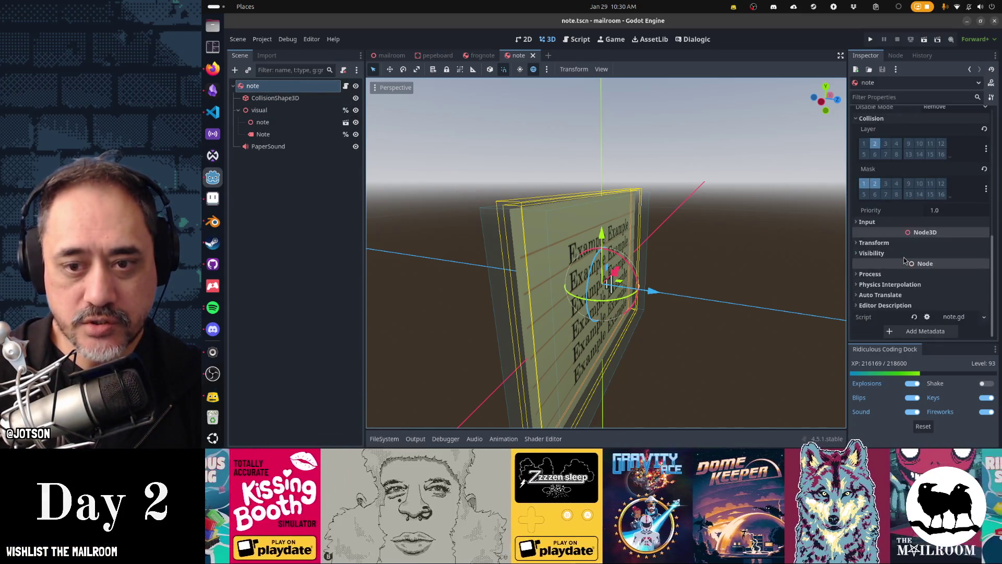
{"action": "left_click", "coordinate": [874, 242]}
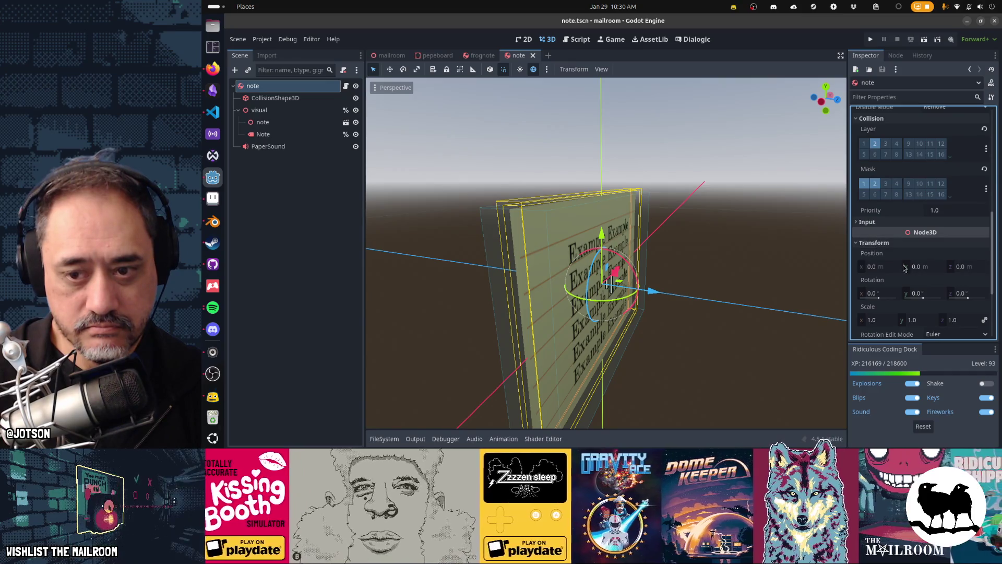
- Orbit around the note card and snap to front view, then switch to frognote
{"action": "left_click_drag", "start_coordinate": [652, 198], "coordinate": [572, 188]}
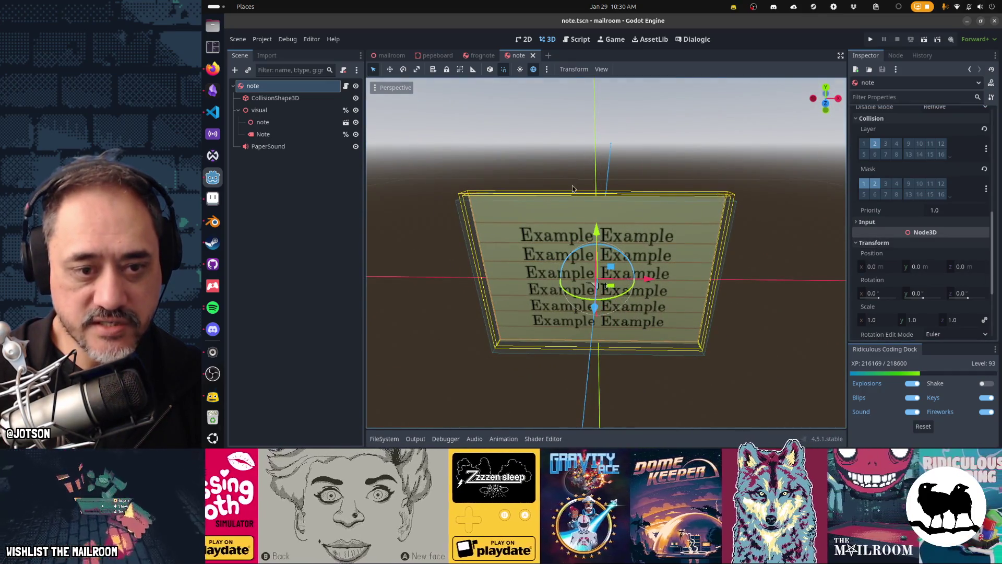
{"action": "left_click_drag", "start_coordinate": [581, 291], "coordinate": [652, 292]}
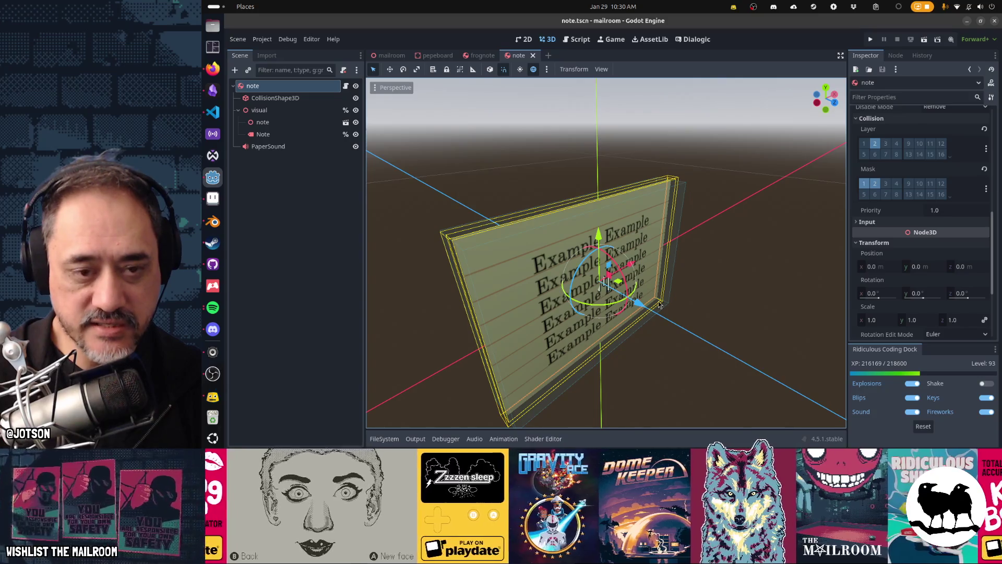
{"action": "key", "text": "KP_1"}
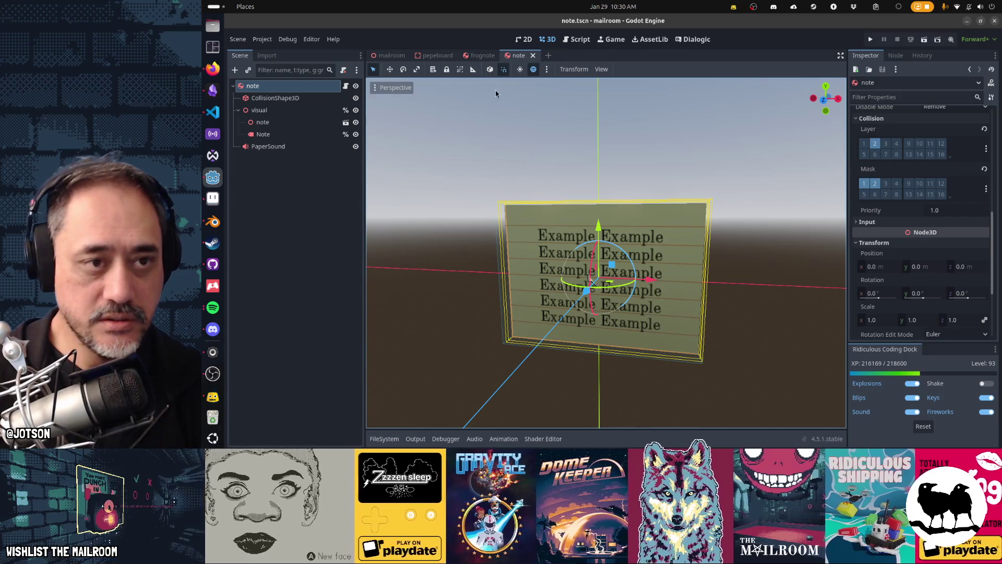
{"action": "left_click", "coordinate": [491, 57]}
- Compare the visual node's Transform in the frognote and note scenes
{"action": "left_click_drag", "start_coordinate": [431, 264], "coordinate": [510, 265]}
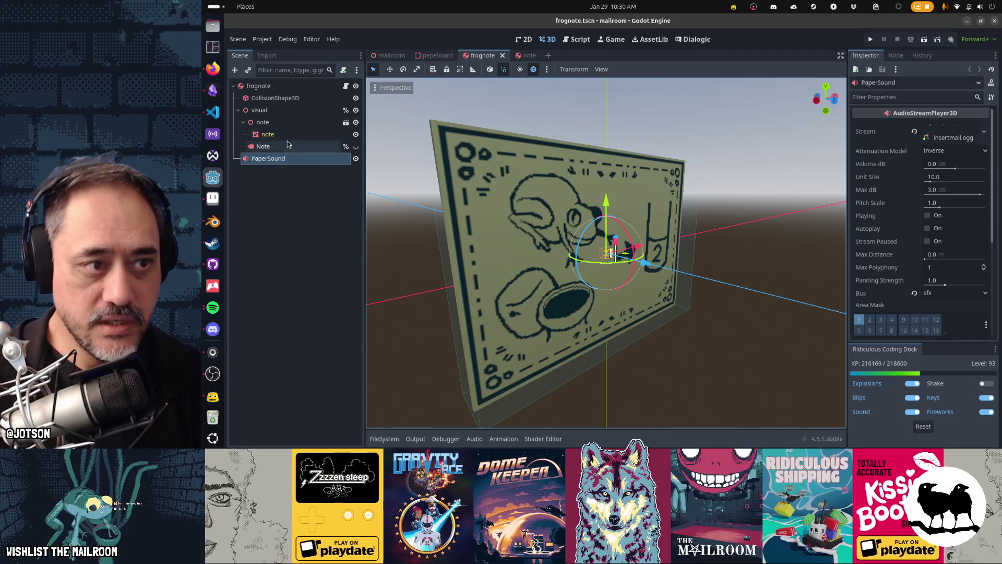
{"action": "left_click", "coordinate": [284, 112]}
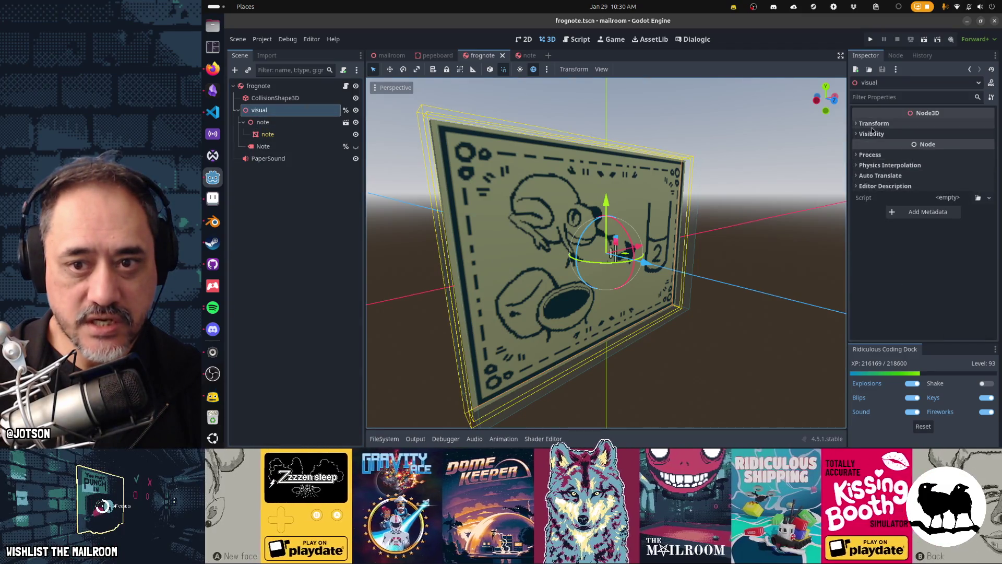
{"action": "left_click", "coordinate": [872, 128]}
{"action": "left_click", "coordinate": [523, 56]}
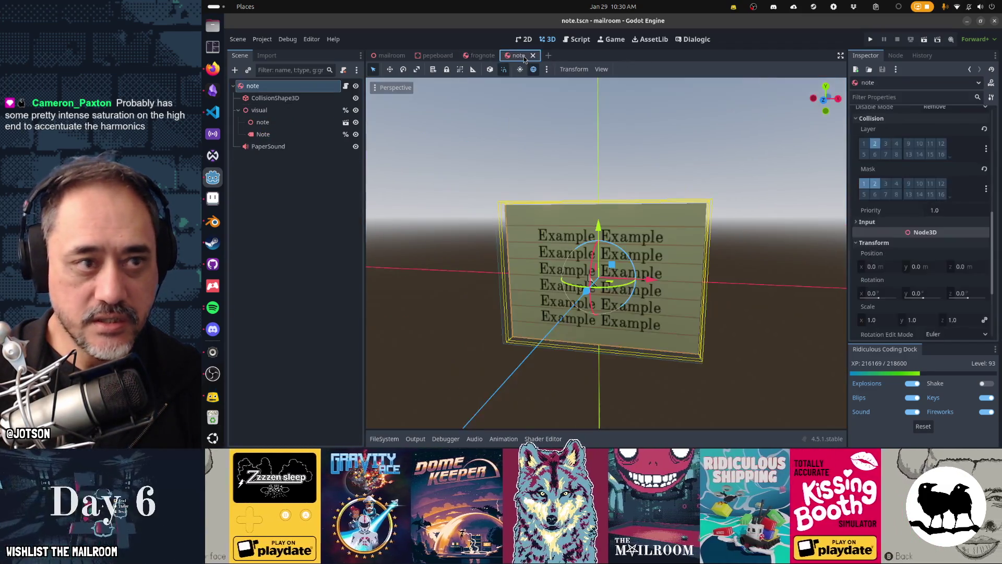
{"action": "left_click", "coordinate": [284, 110]}
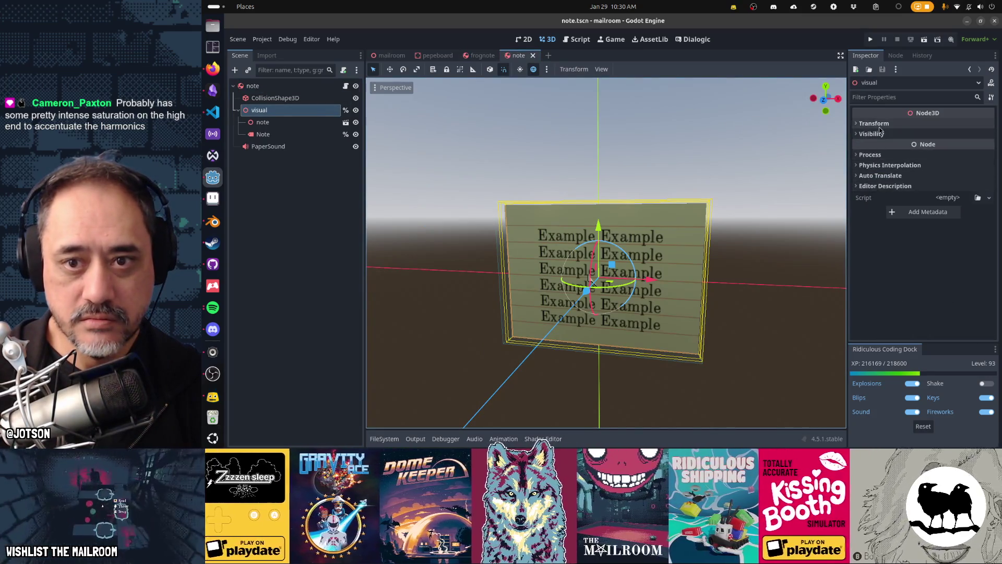
{"action": "left_click", "coordinate": [879, 125]}
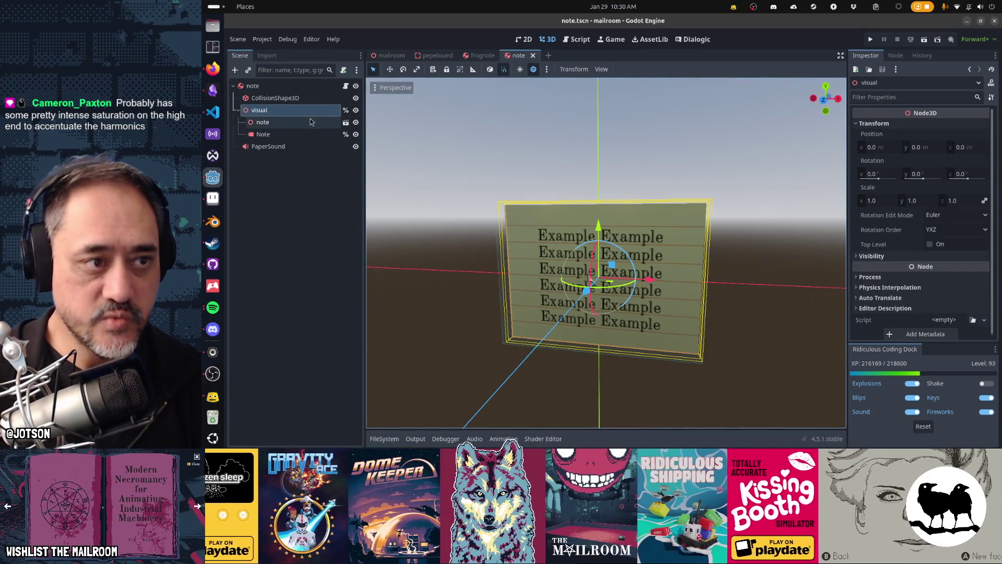
- Compare the inner note node's Transform between the note and frognote scenes
{"action": "left_click", "coordinate": [310, 121]}
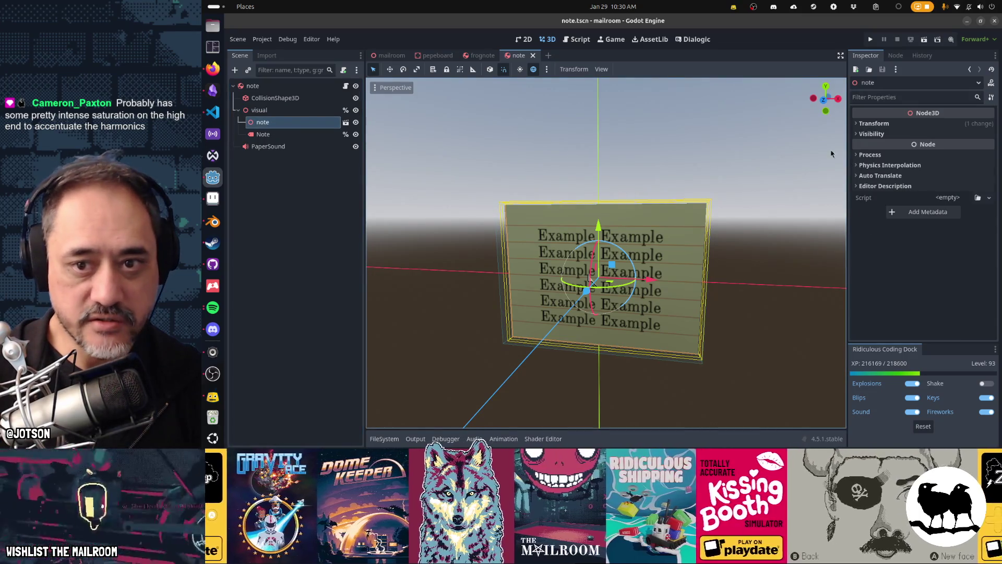
{"action": "left_click", "coordinate": [901, 126]}
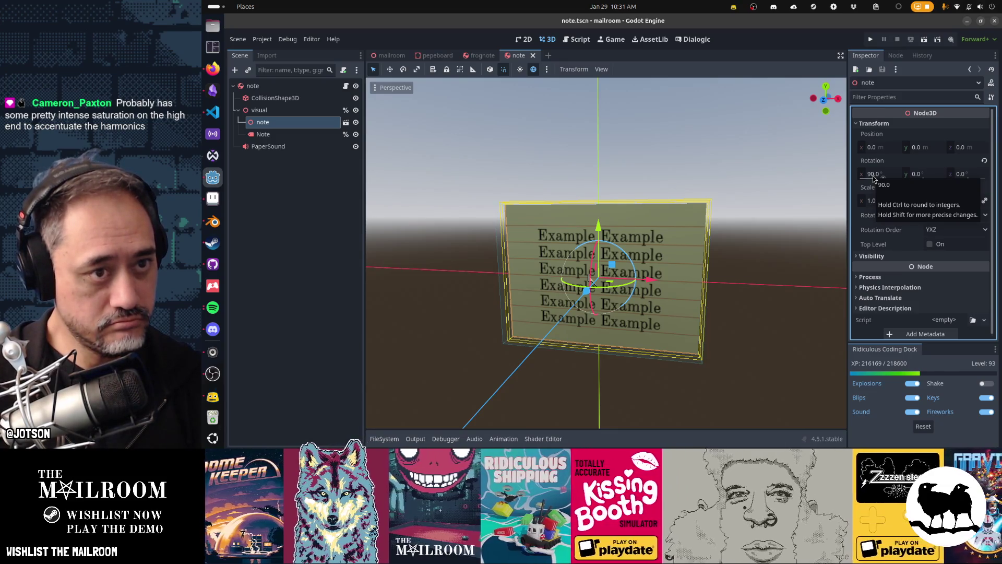
{"action": "left_click", "coordinate": [480, 55]}
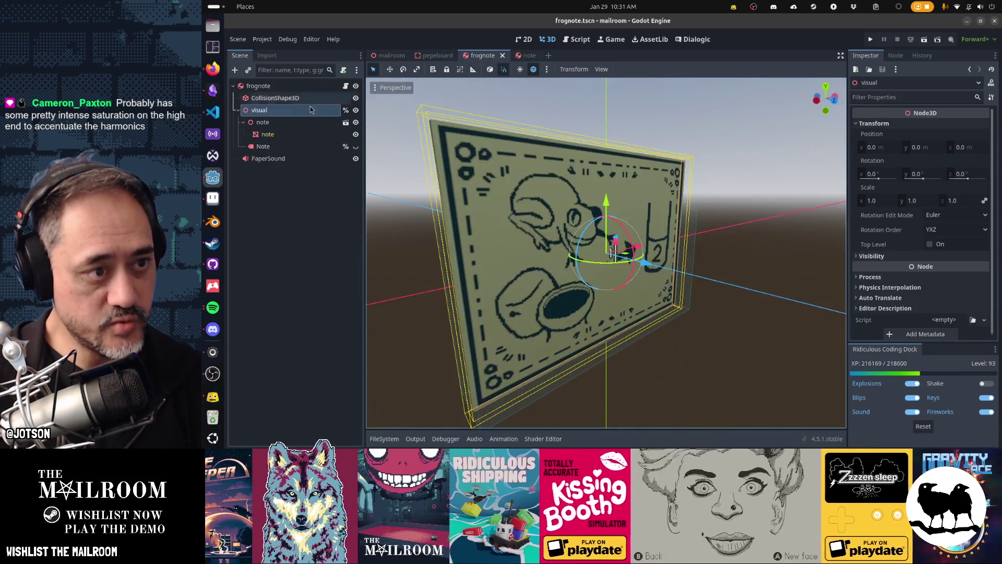
{"action": "left_click", "coordinate": [285, 124]}
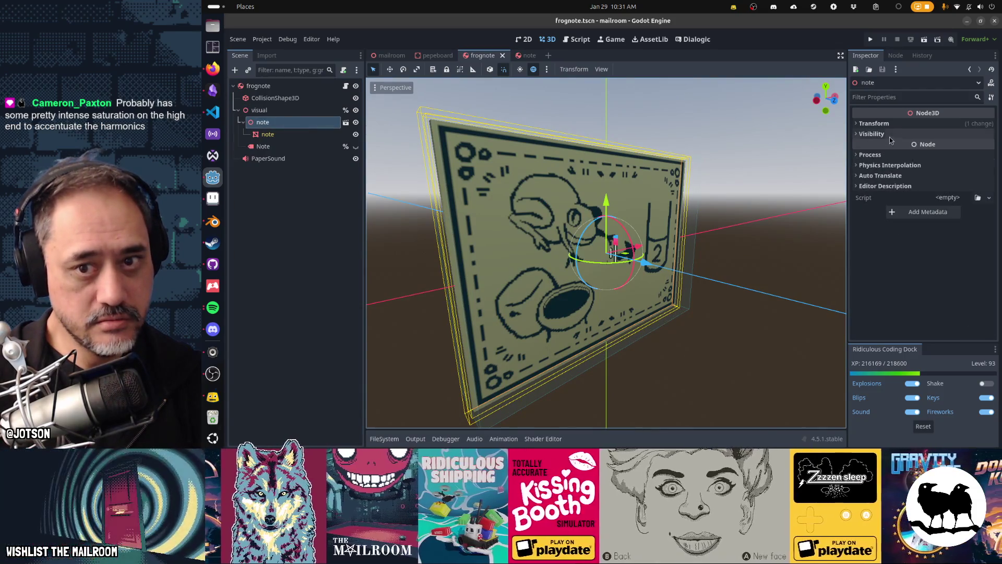
{"action": "left_click", "coordinate": [892, 133]}
{"action": "left_click", "coordinate": [888, 124]}
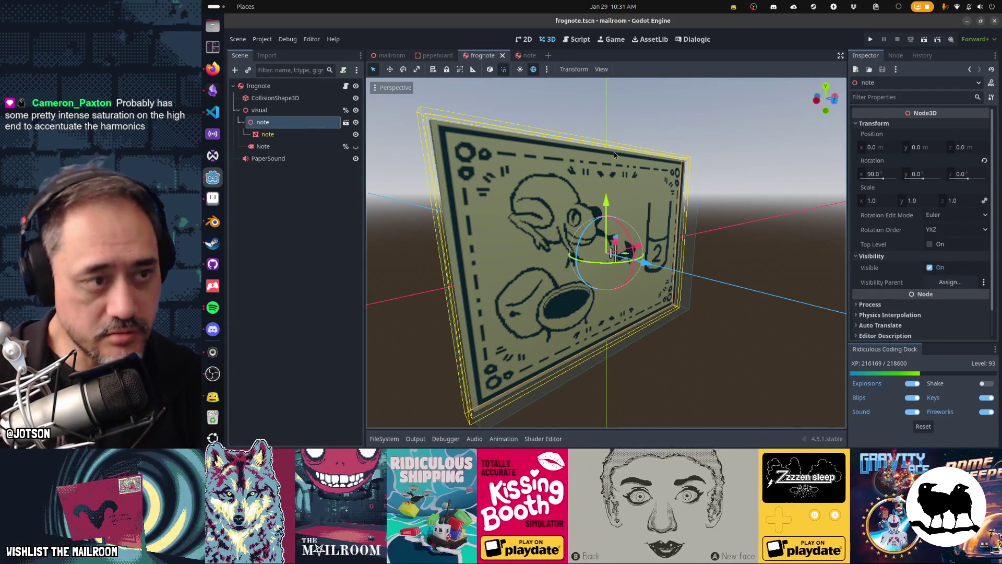
- Inspect frognote's note mesh, note node and root, then return to the note scene
{"action": "left_click", "coordinate": [309, 137]}
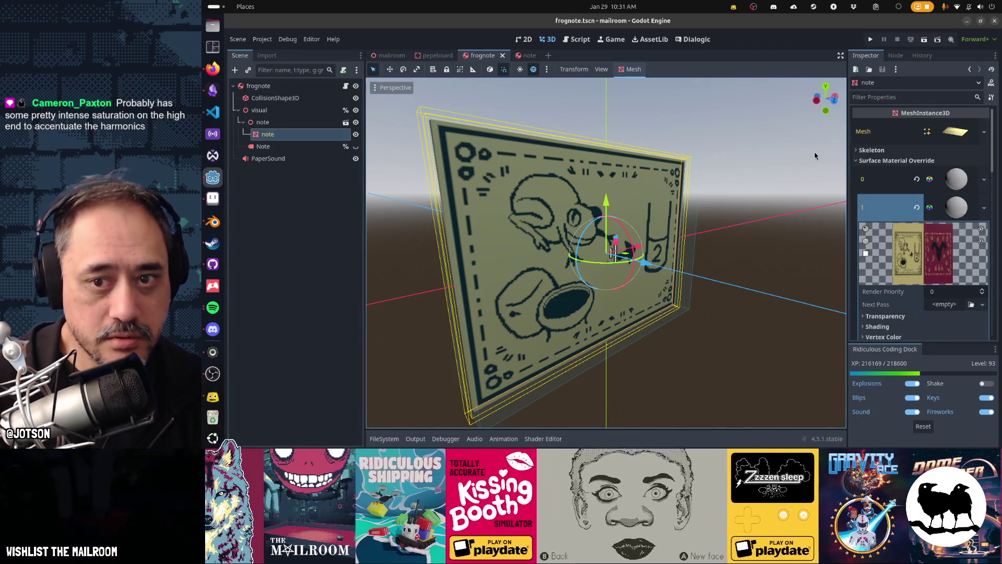
{"action": "left_click", "coordinate": [263, 122]}
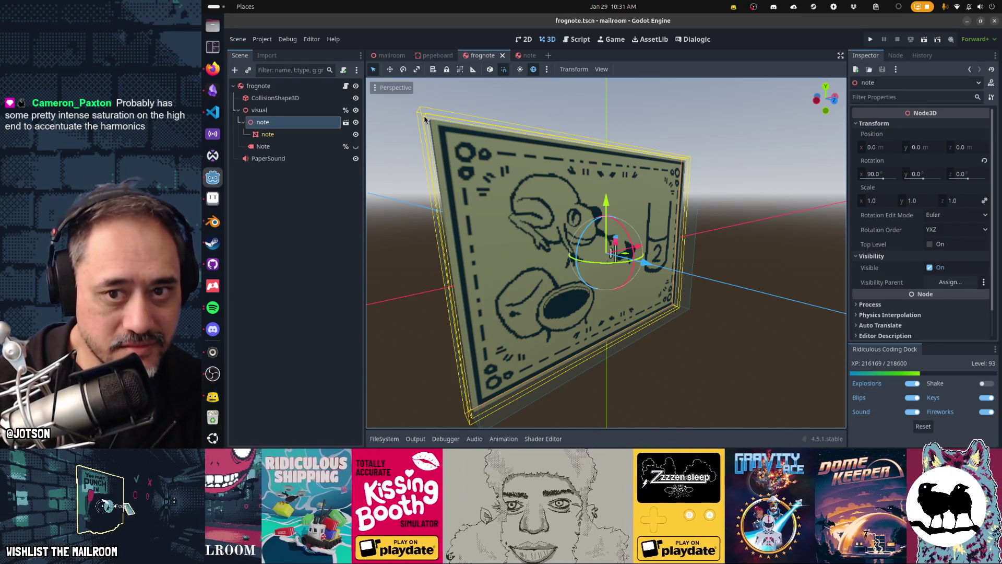
{"action": "left_click", "coordinate": [282, 86]}
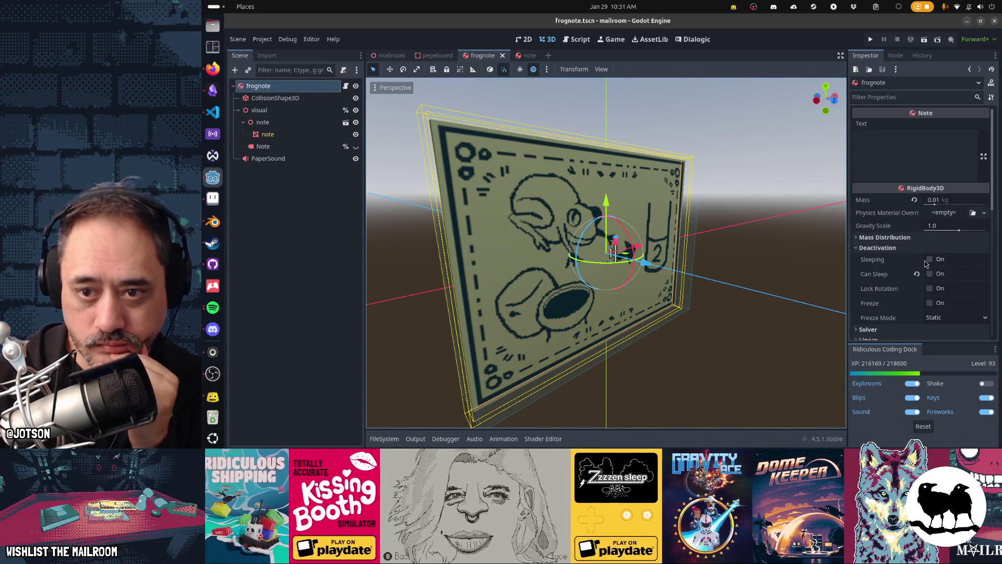
{"action": "scroll", "coordinate": [925, 262], "scroll_direction": "down", "scroll_amount": 5}
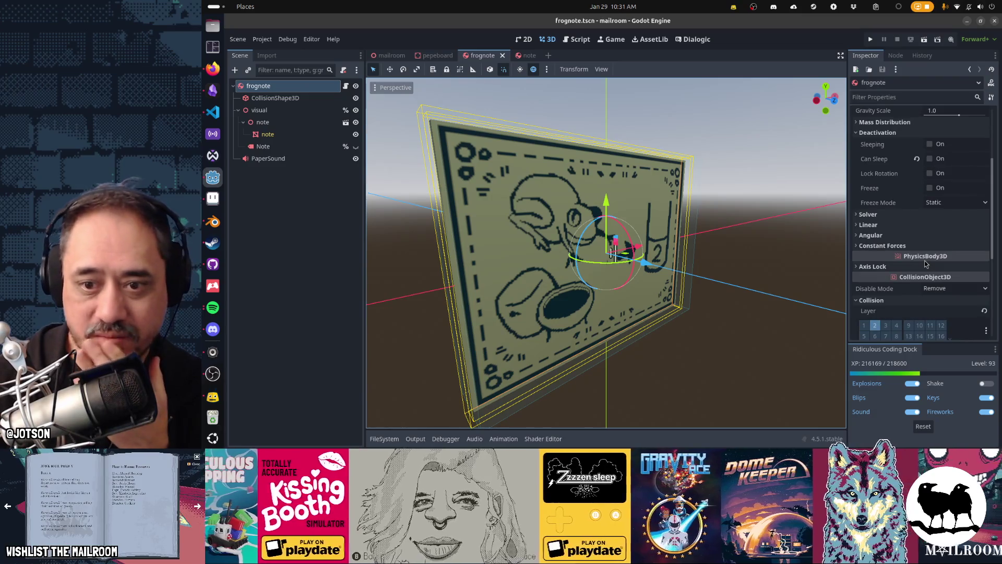
{"action": "scroll", "coordinate": [926, 264], "scroll_direction": "up", "scroll_amount": 5}
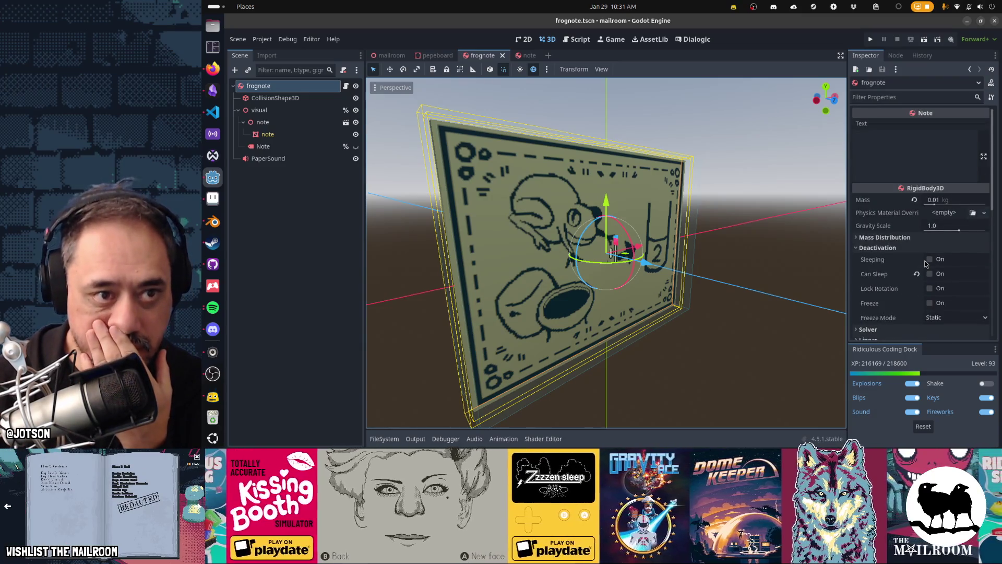
{"action": "left_click", "coordinate": [528, 56]}
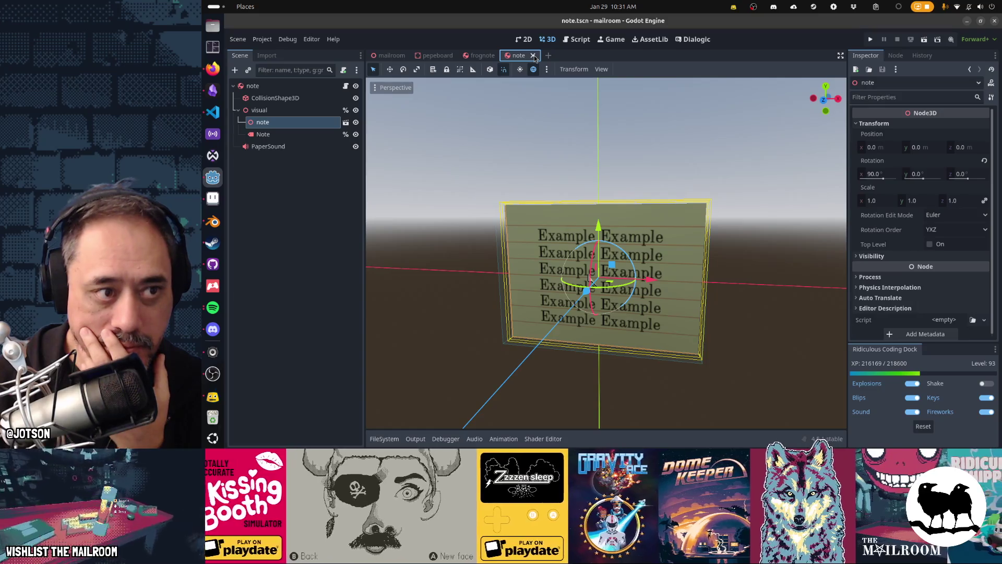
- Switch transform handles to local space and select the note scene's root node
{"action": "left_click", "coordinate": [486, 56]}
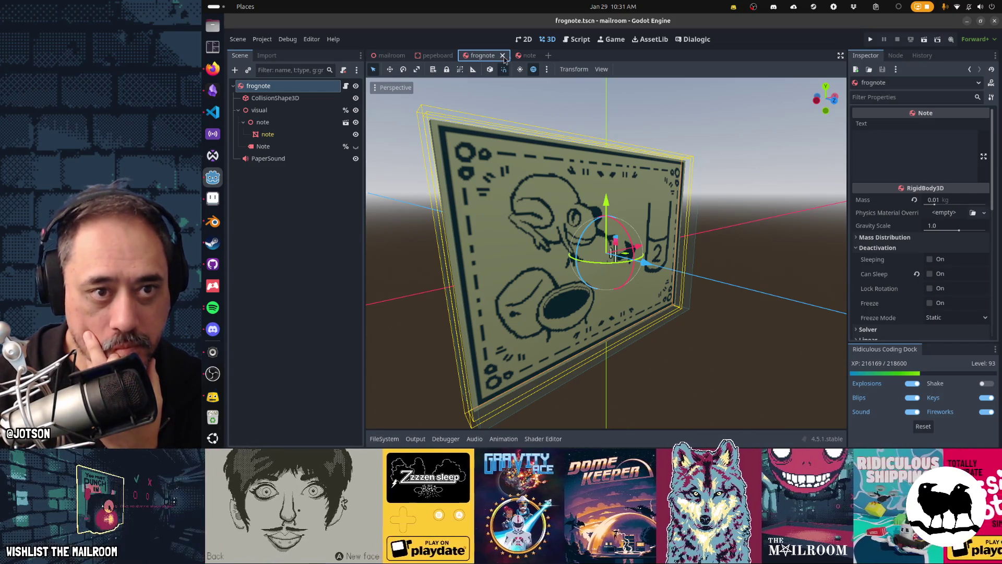
{"action": "mouse_move", "coordinate": [523, 61]}
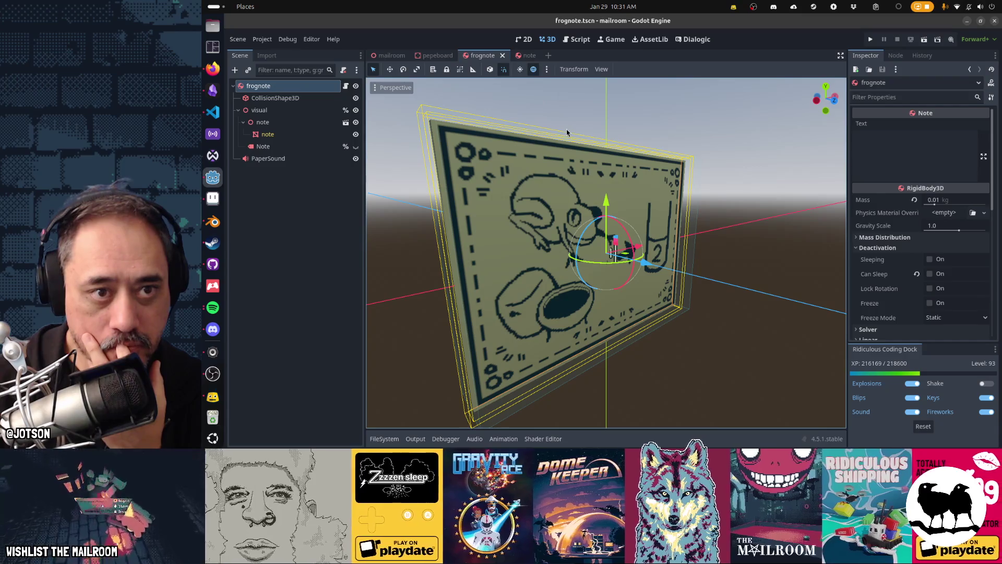
{"action": "key", "text": "t"}
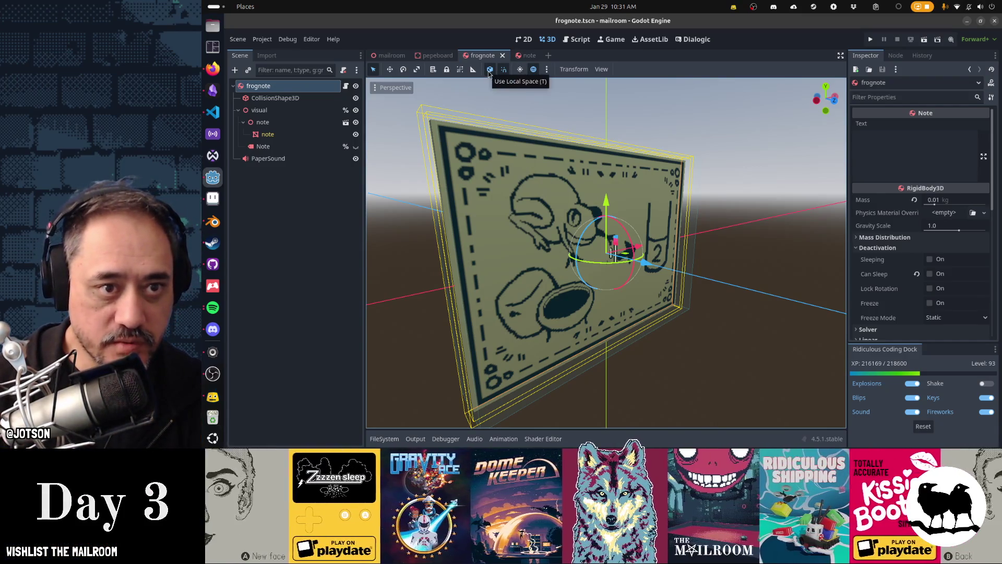
{"action": "left_click", "coordinate": [523, 57]}
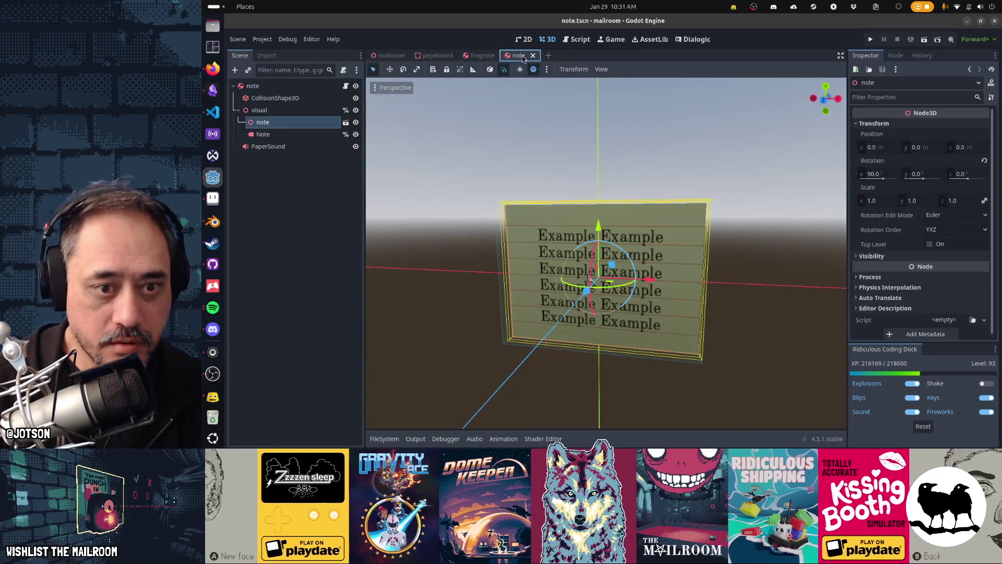
{"action": "scroll", "coordinate": [593, 237], "scroll_direction": "up", "scroll_amount": 3}
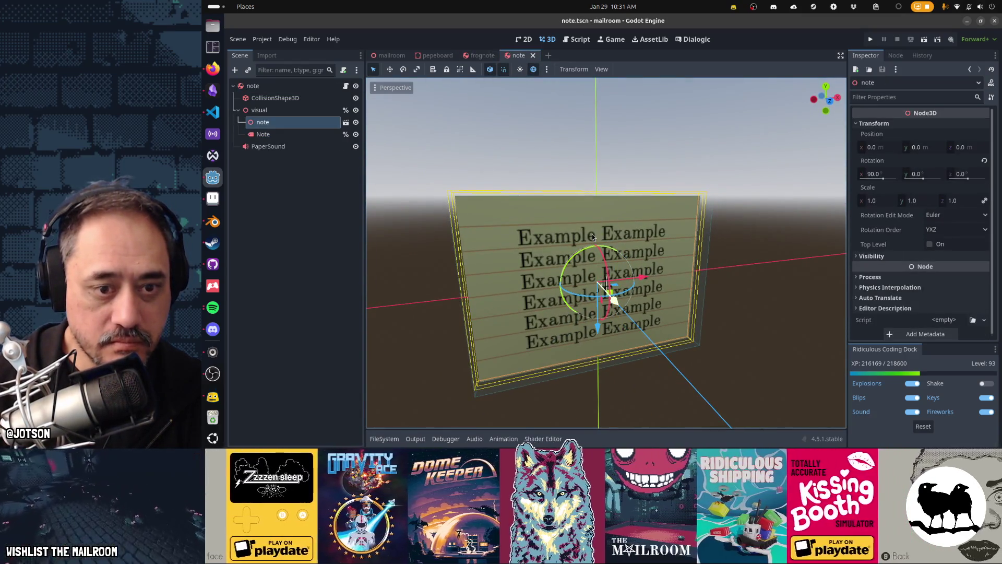
{"action": "left_click", "coordinate": [271, 86]}
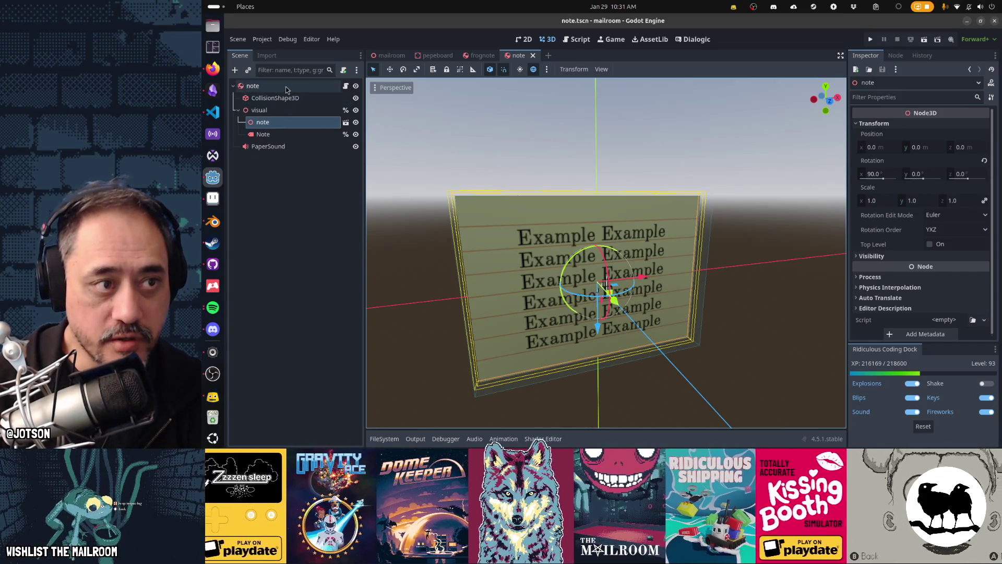
- Orbit the note view to face it squarely and open its note.gd script
{"action": "left_click", "coordinate": [480, 56]}
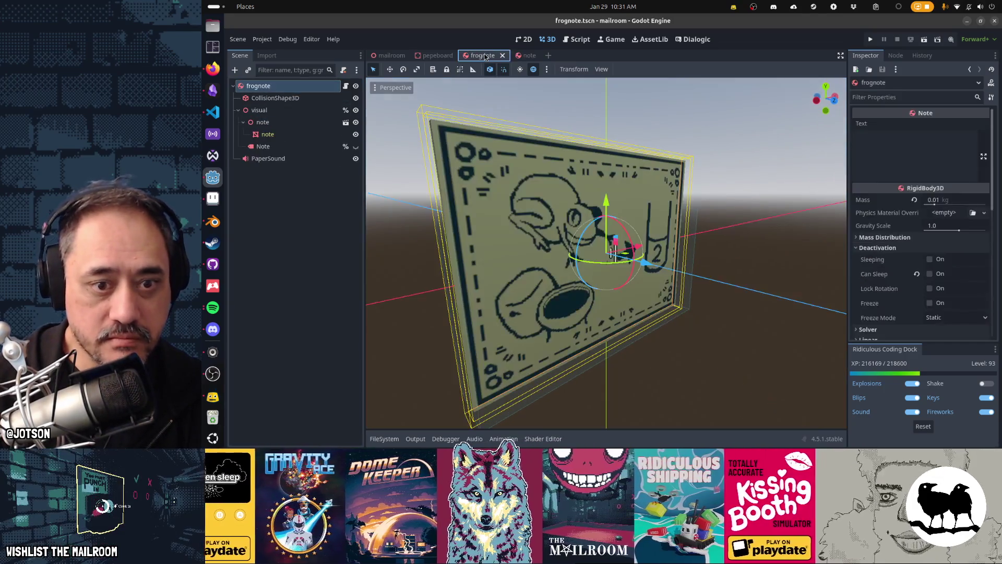
{"action": "scroll", "coordinate": [651, 229], "scroll_direction": "down", "scroll_amount": 3}
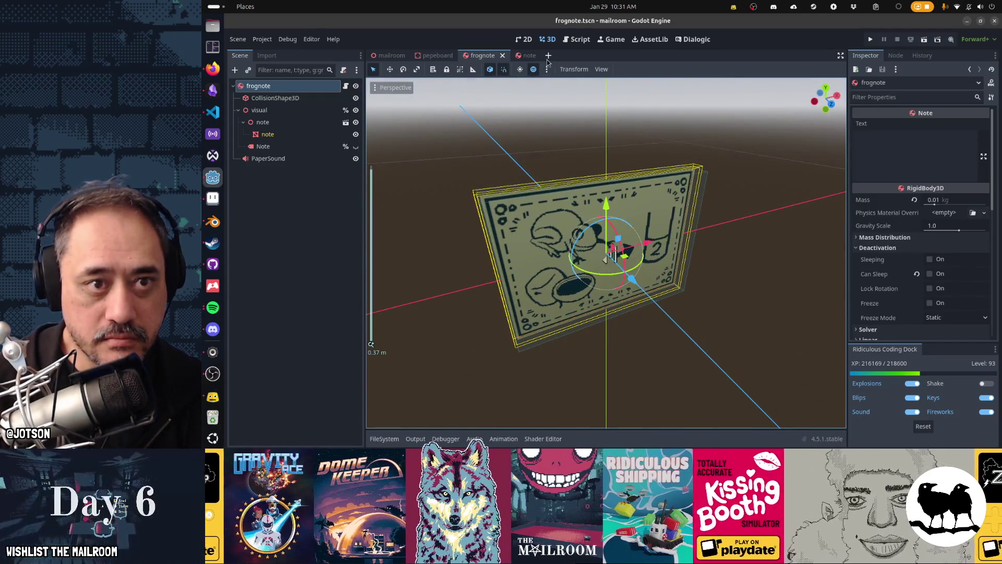
{"action": "left_click", "coordinate": [525, 56]}
{"action": "left_click_drag", "start_coordinate": [647, 197], "coordinate": [673, 186]}
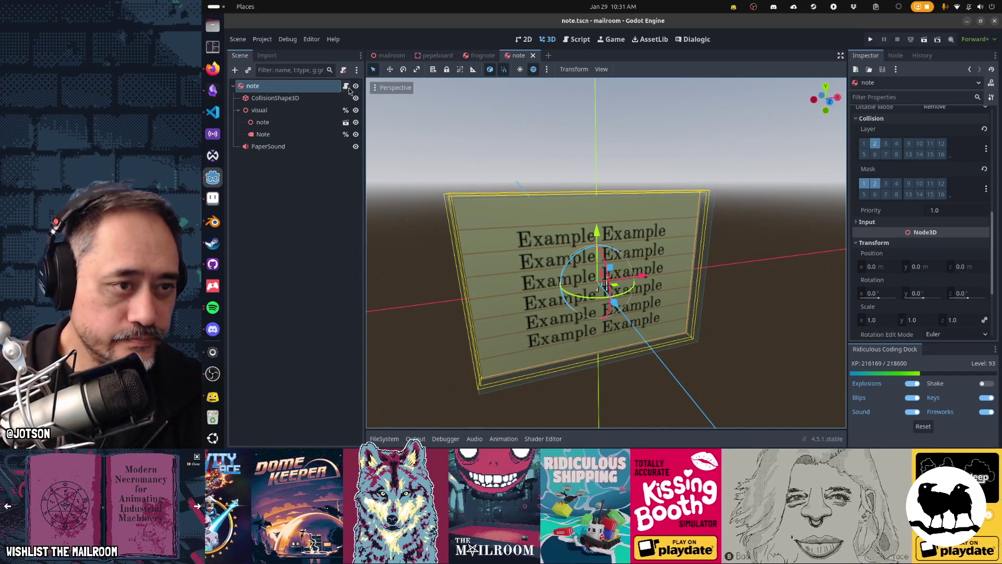
{"action": "left_click", "coordinate": [346, 85]}
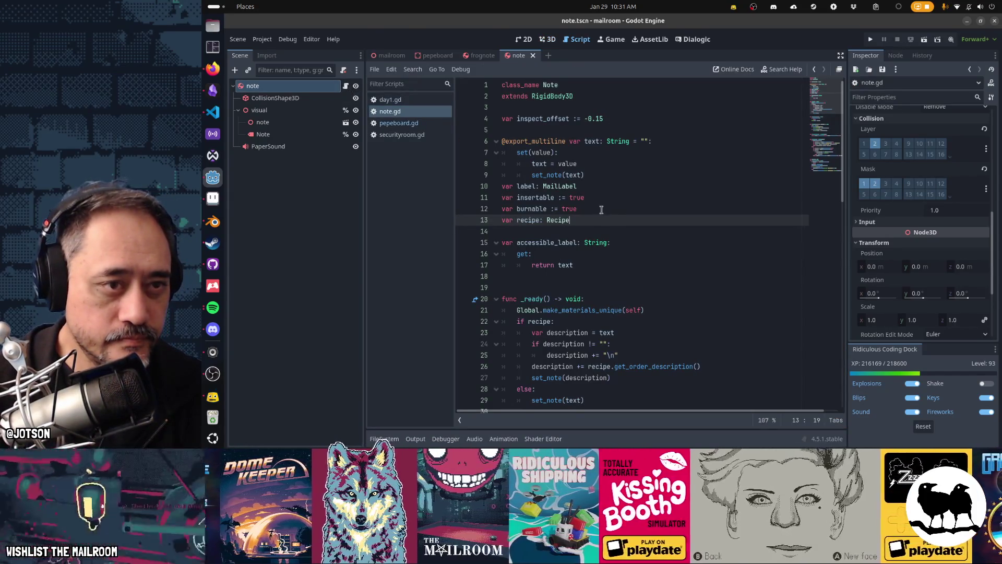
- Glance at the frognote scene, then switch to the pepeboard scene
{"action": "left_click", "coordinate": [481, 56]}
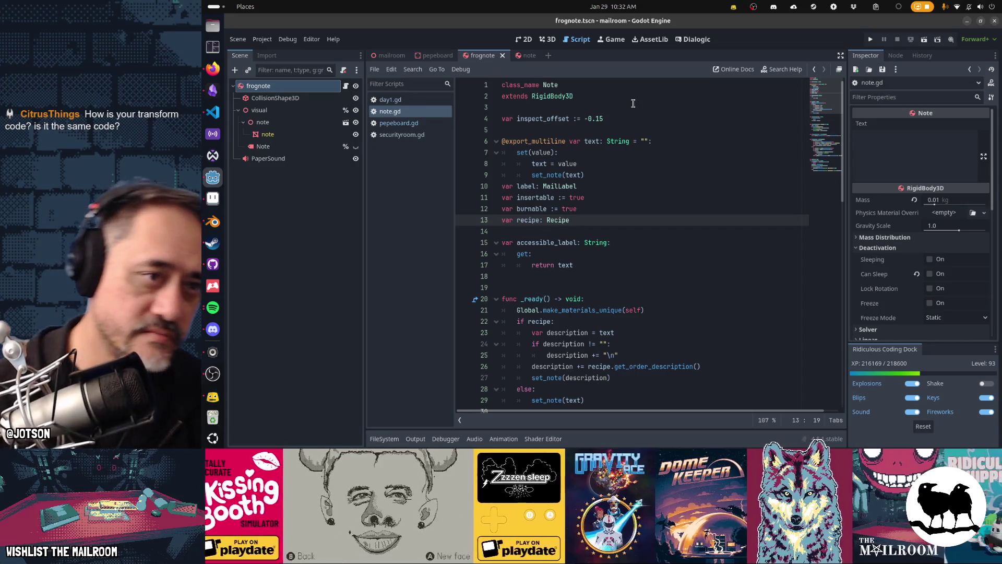
{"action": "left_click", "coordinate": [442, 57]}
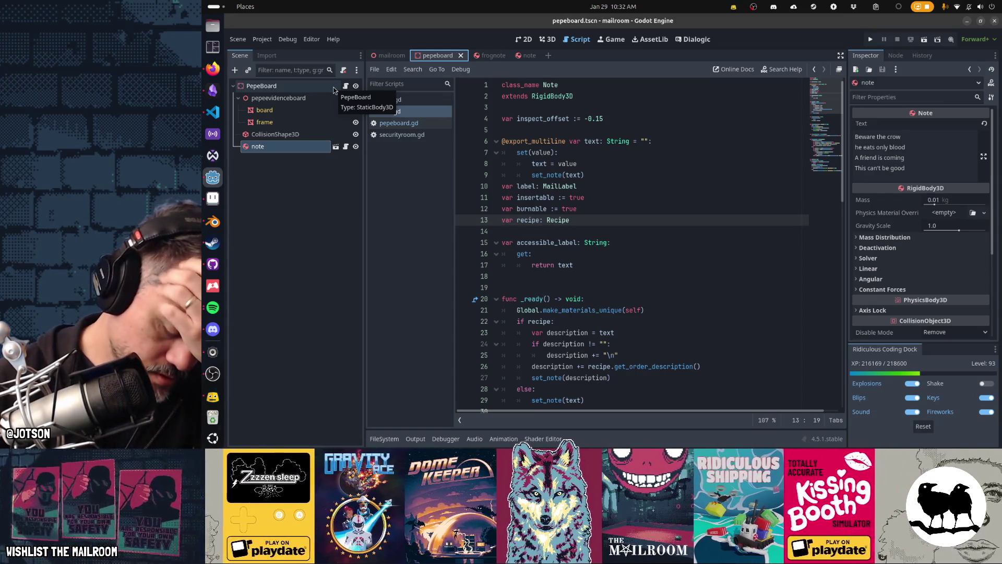
- Quick-open timeclock.tscn by searching 'clock'
{"action": "key", "text": "shift+alt+o"}
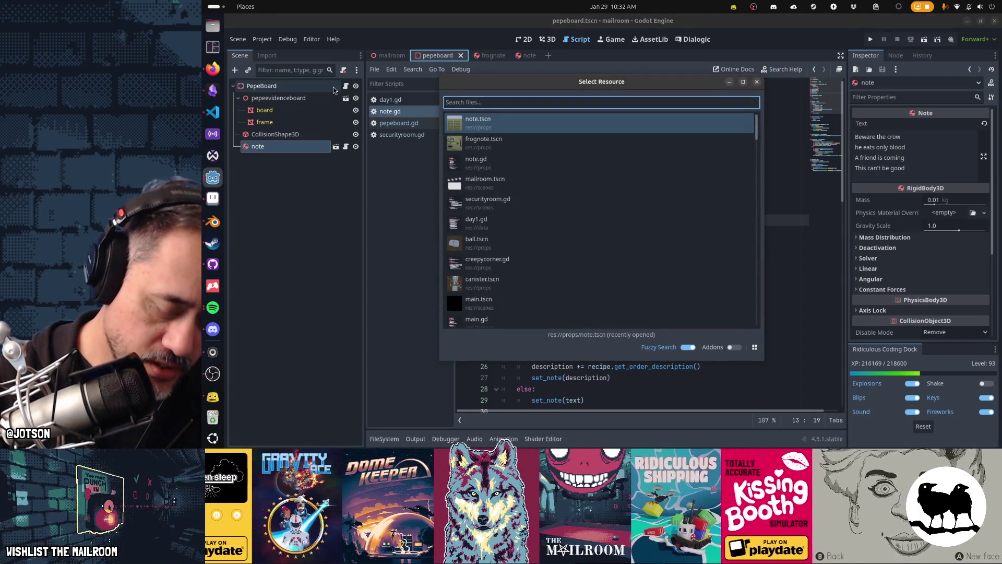
{"action": "type", "text": "clock"}
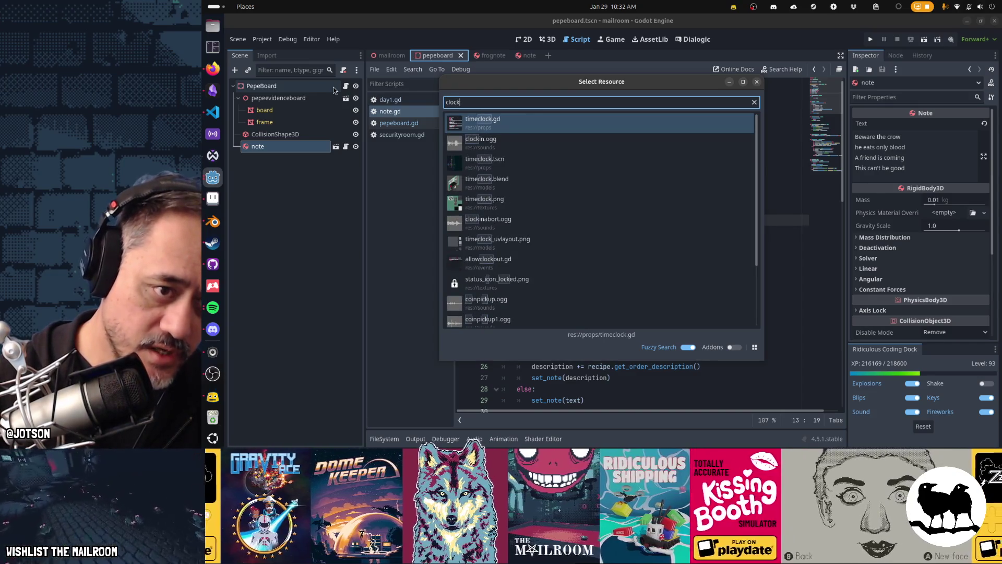
{"action": "key", "text": "Down"}
{"action": "key", "text": "Down"}
{"action": "key", "text": "Return"}
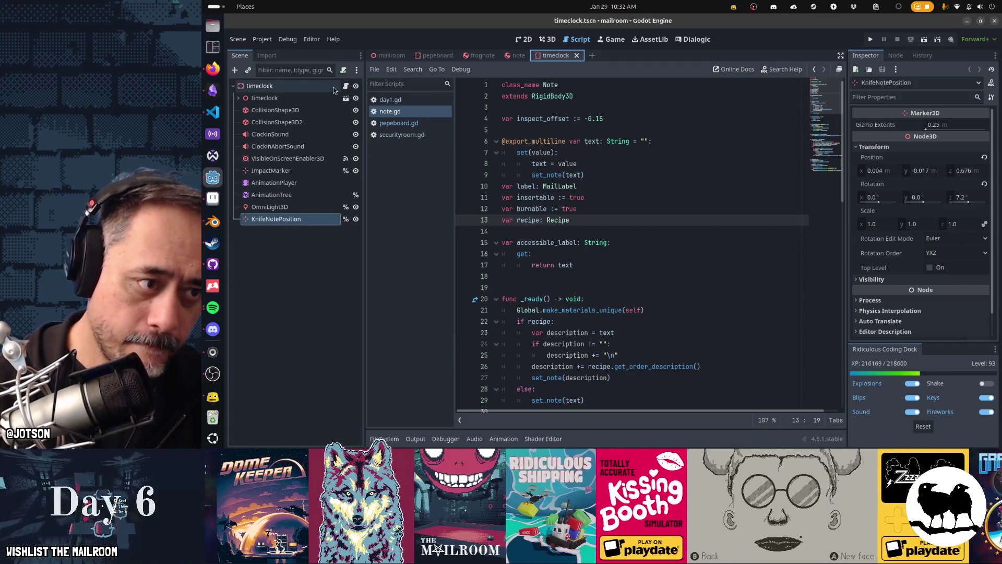
- Open timeclock.gd from the root node and search it for 'note'
{"action": "left_click", "coordinate": [238, 98]}
{"action": "left_click", "coordinate": [238, 98]}
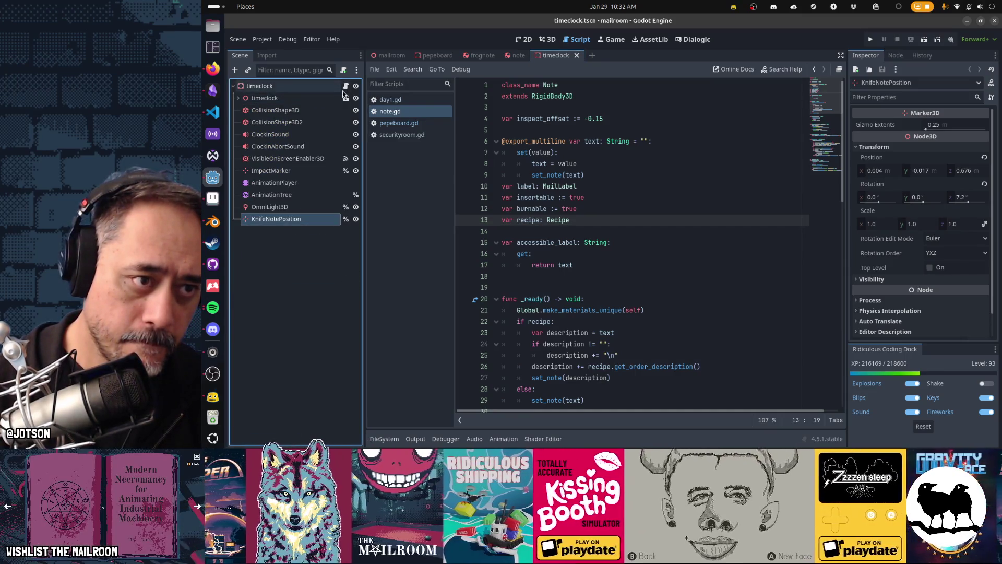
{"action": "left_click", "coordinate": [346, 86]}
{"action": "left_click", "coordinate": [607, 140]}
{"action": "key", "text": "ctrl+f"}
{"action": "type", "text": "note"}
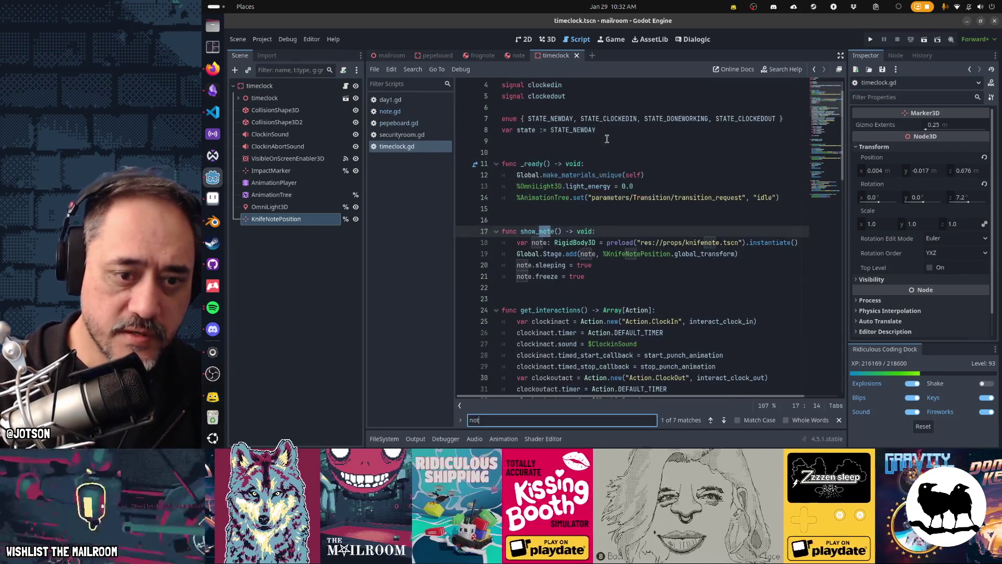
{"action": "key", "text": "Escape"}
- Select show_note's note-spawning lines 18–21, then close the timeclock scene
{"action": "key", "text": "Home"}
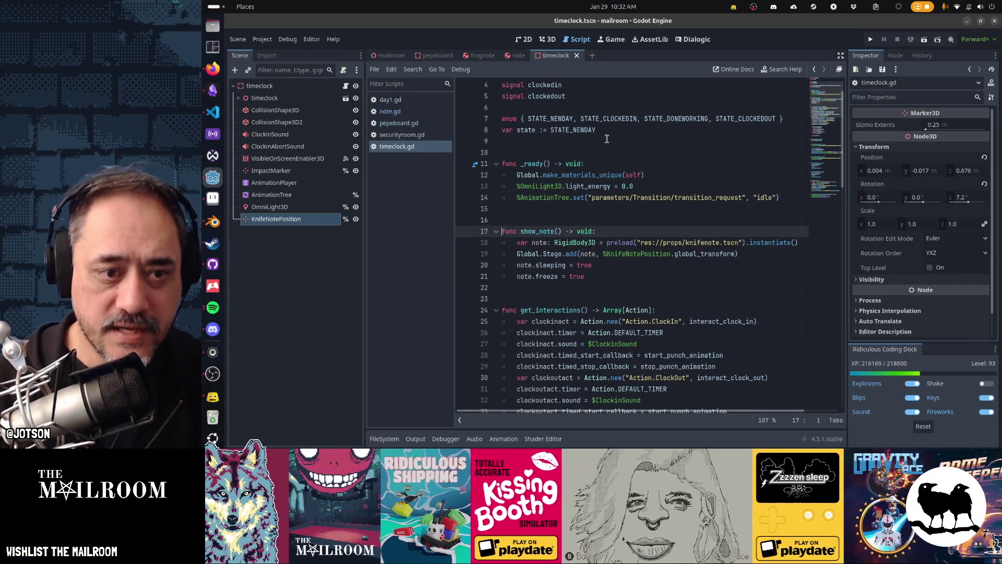
{"action": "key", "text": "Down"}
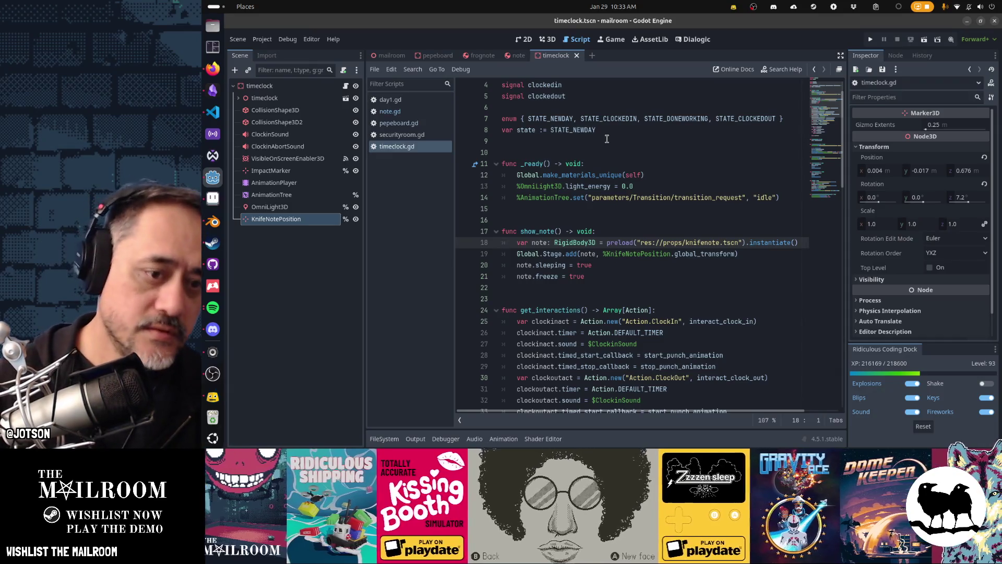
{"action": "key", "text": "shift+Down"}
{"action": "key", "text": "shift+Down"}
{"action": "key", "text": "shift+Down"}
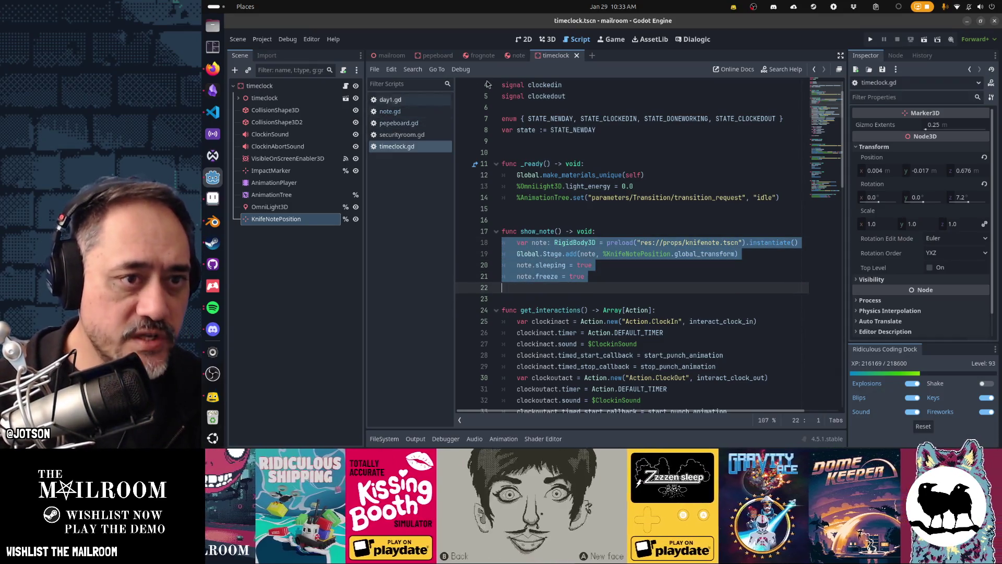
{"action": "middle_click", "coordinate": [558, 58]}
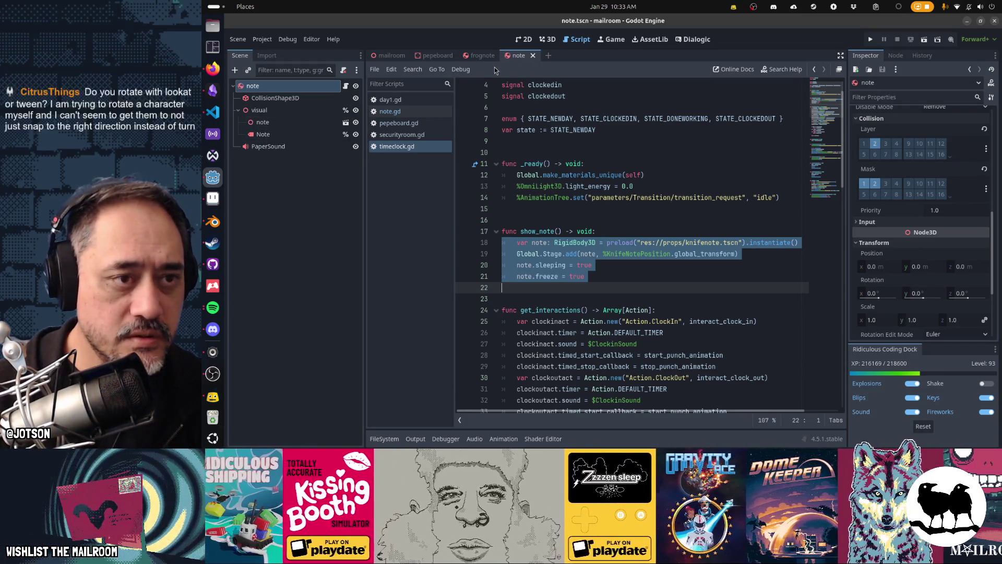
{"action": "left_click", "coordinate": [435, 56]}
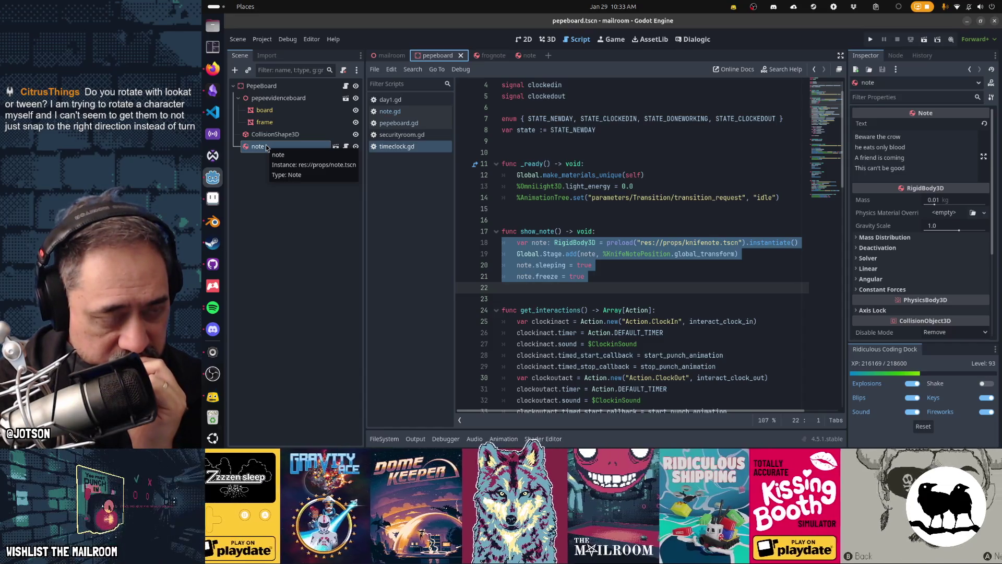
- Delete the note instance from PepeBoard and open pepeboard.gd
{"action": "left_click", "coordinate": [265, 147]}
{"action": "key", "text": "Delete"}
{"action": "key", "text": "Return"}
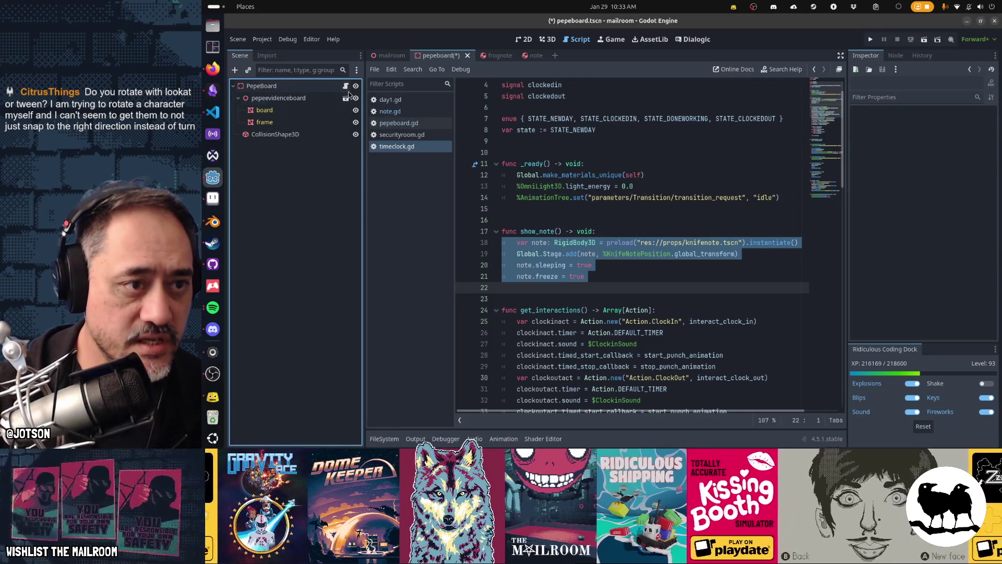
{"action": "left_click", "coordinate": [346, 86]}
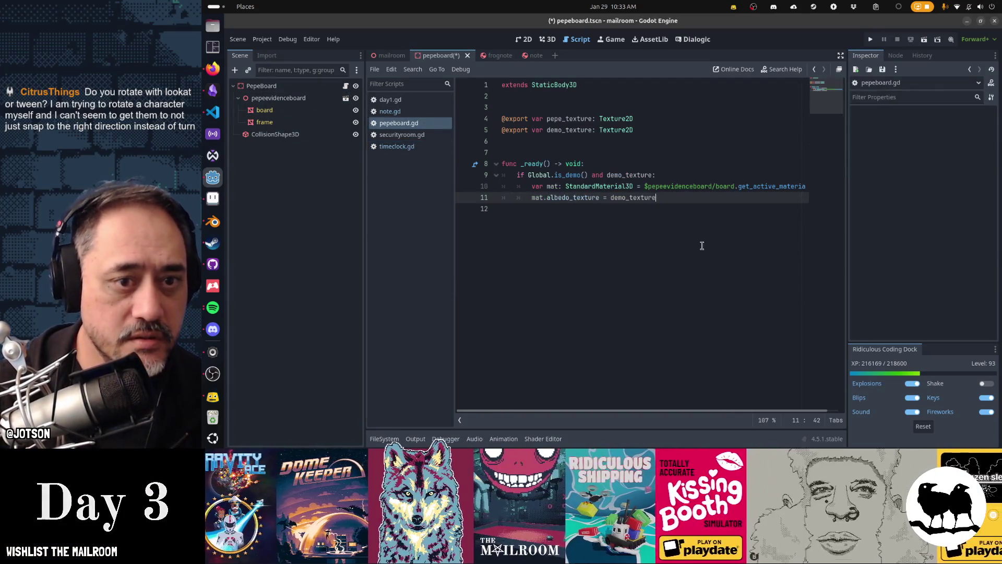
- Paste the note-spawning lines after the albedo line and indent them into the if block
{"action": "key", "text": "Return"}
{"action": "key", "text": "Return"}
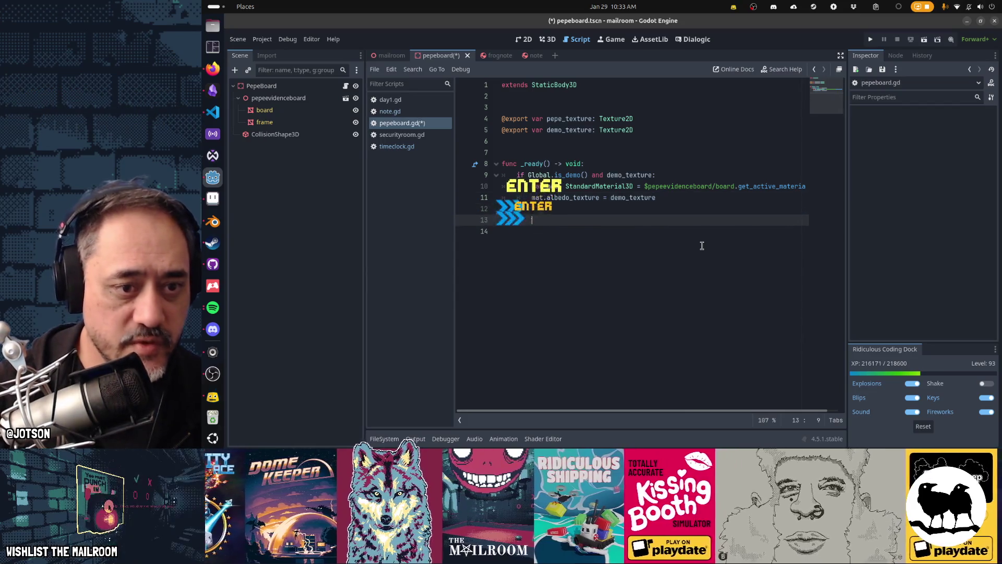
{"action": "key", "text": "ctrl+v"}
{"action": "key", "text": "Tab"}
{"action": "key", "text": "shift+Tab"}
{"action": "key", "text": "Down"}
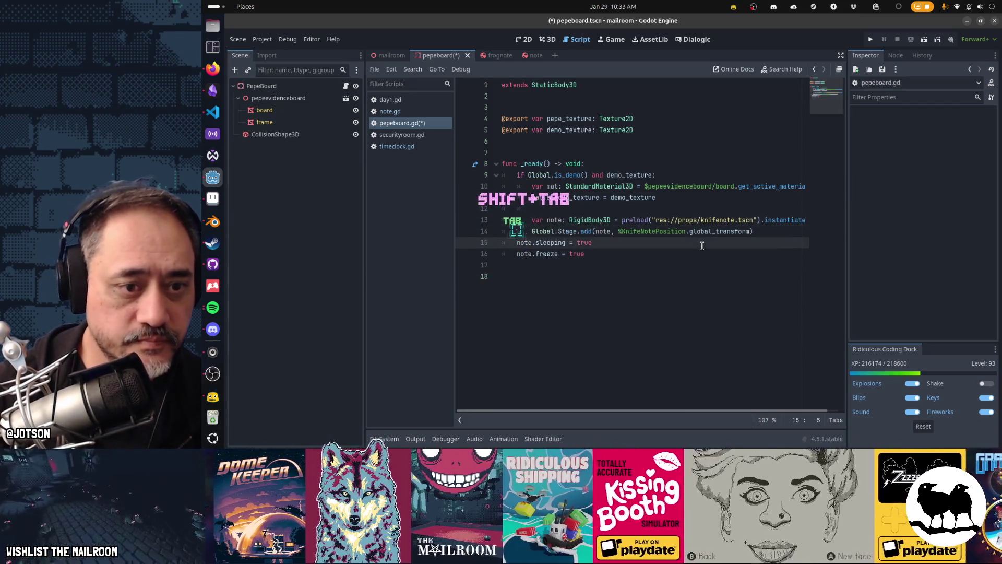
{"action": "key", "text": "Tab"}
{"action": "key", "text": "Down"}
{"action": "key", "text": "Tab"}
{"action": "key", "text": "BackSpace"}
{"action": "key", "text": "Tab"}
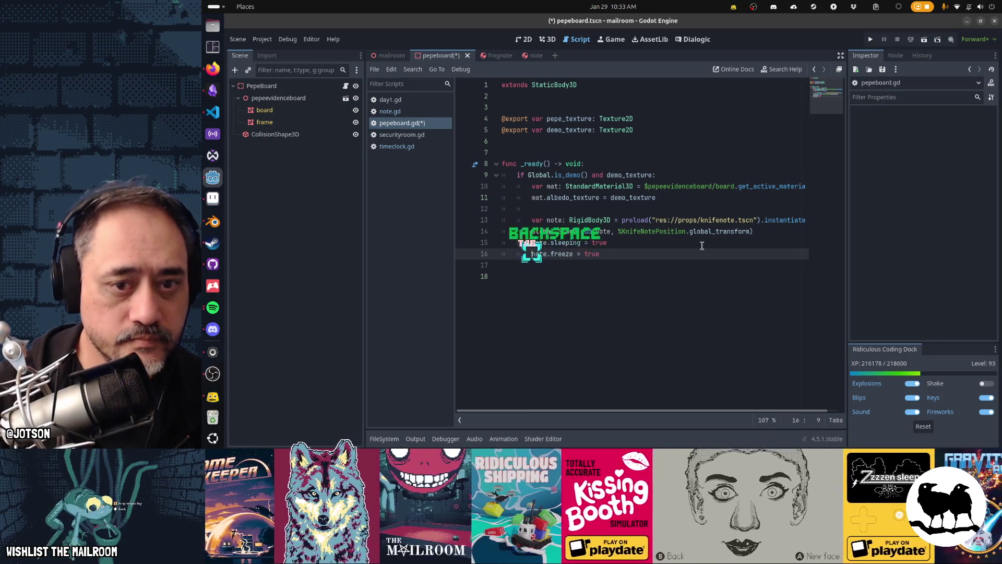
- Replace knifenote with poetrynote in the preload path
{"action": "key", "text": "Up"}
{"action": "key", "text": "Up"}
{"action": "key", "text": "Up"}
{"action": "key", "text": "End"}
{"action": "key", "text": "ctrl+Left"}
{"action": "key", "text": "ctrl+Left"}
{"action": "key", "text": "ctrl+Left"}
{"action": "key", "text": "ctrl+shift+Right"}
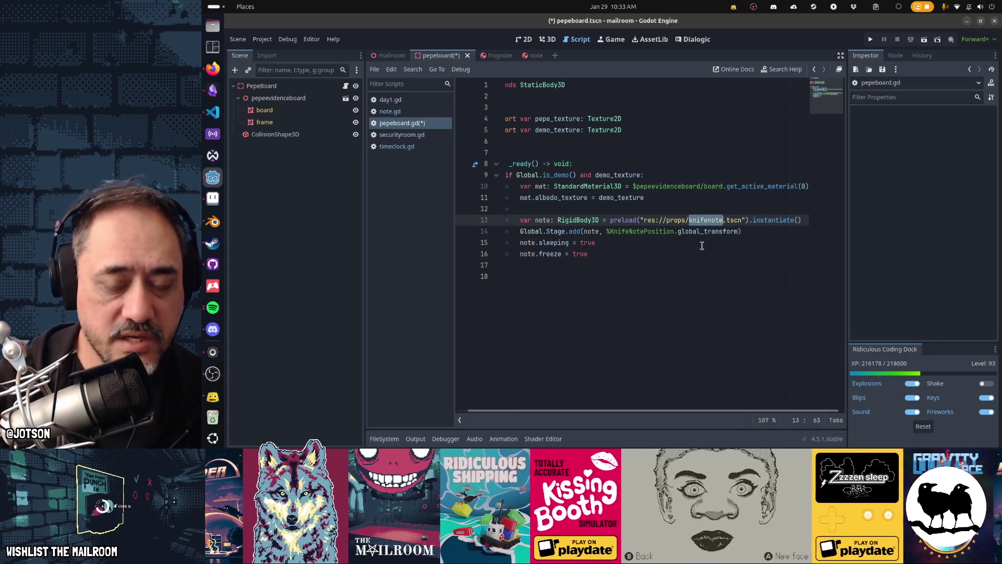
{"action": "type", "text": "poetrynote"}
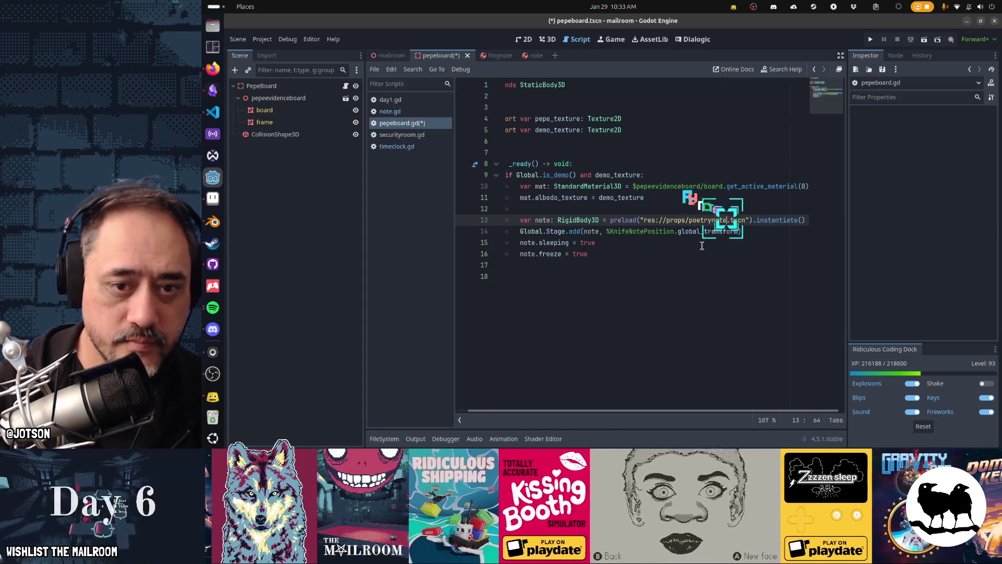
{"action": "key", "text": "BackSpace"}
{"action": "key", "text": "BackSpace"}
{"action": "key", "text": "BackSpace"}
{"action": "type", "text": "demo"}
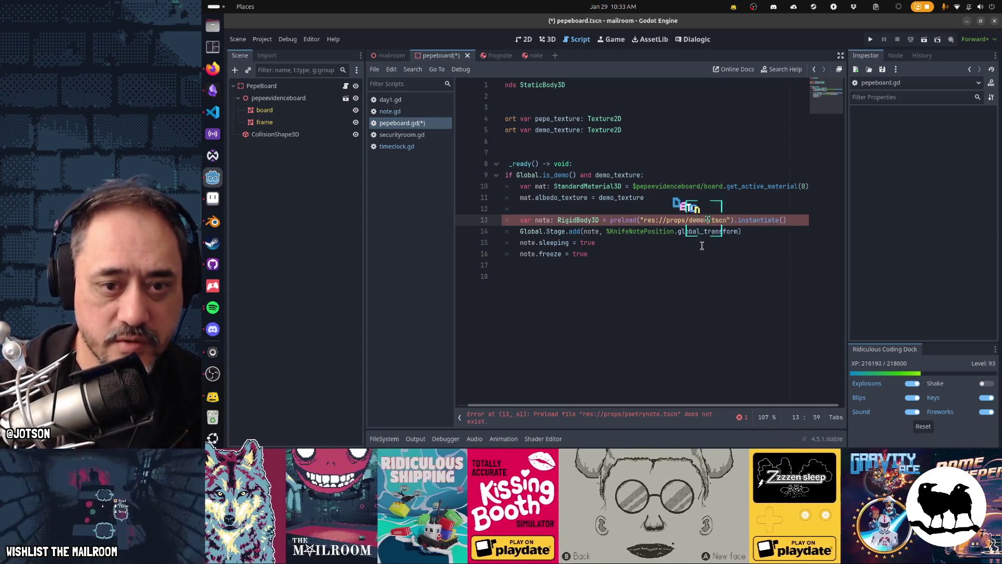
{"action": "key", "text": "BackSpace"}
{"action": "key", "text": "BackSpace"}
{"action": "key", "text": "BackSpace"}
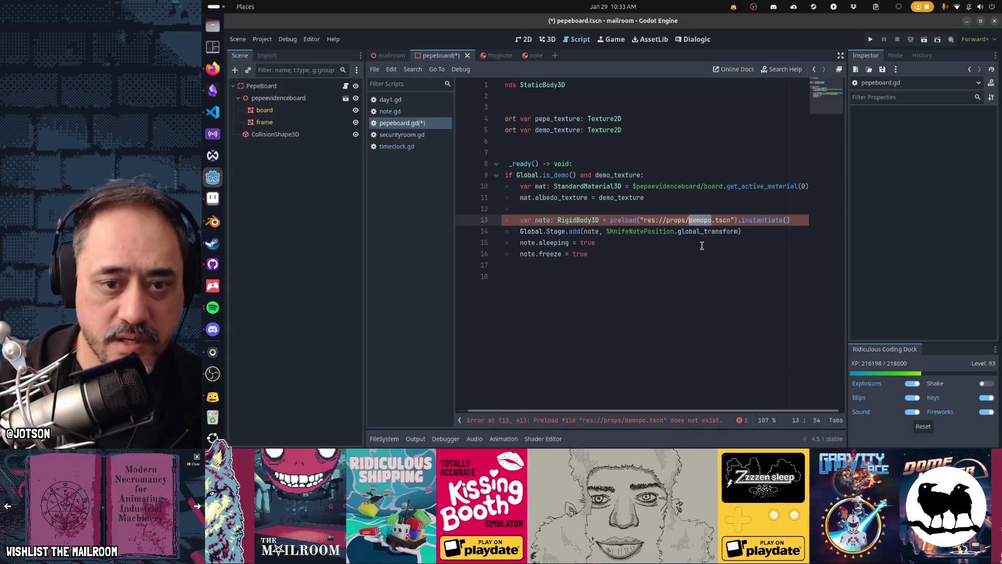
{"action": "type", "text": "demopep"}
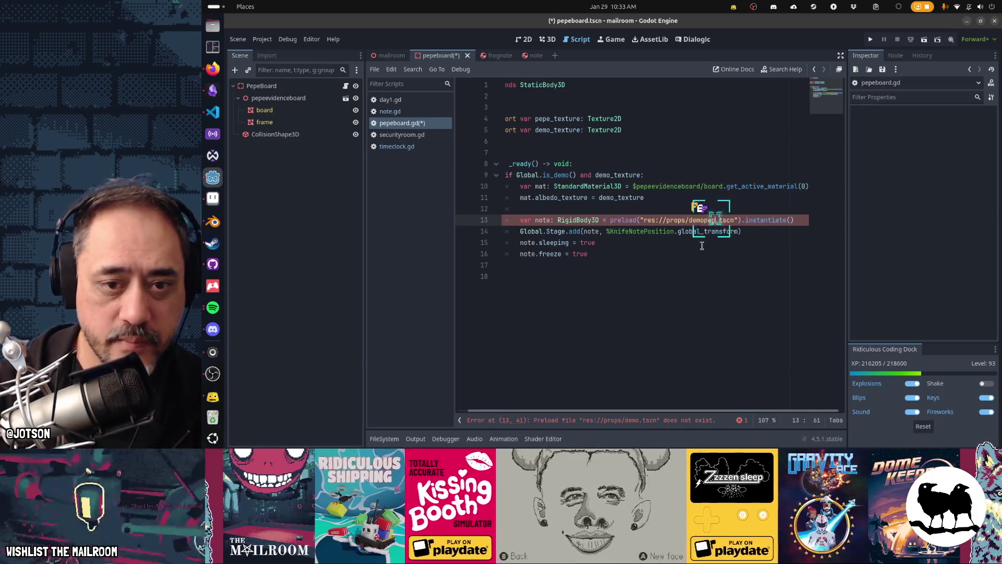
{"action": "type", "text": "poetrynote"}
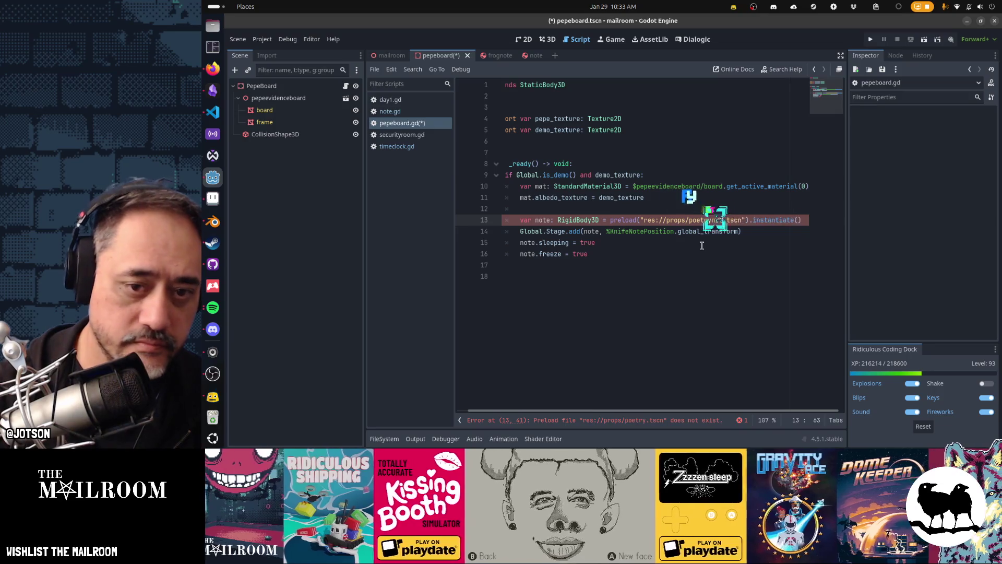
{"action": "key", "text": "Home"}
{"action": "key", "text": "Down"}
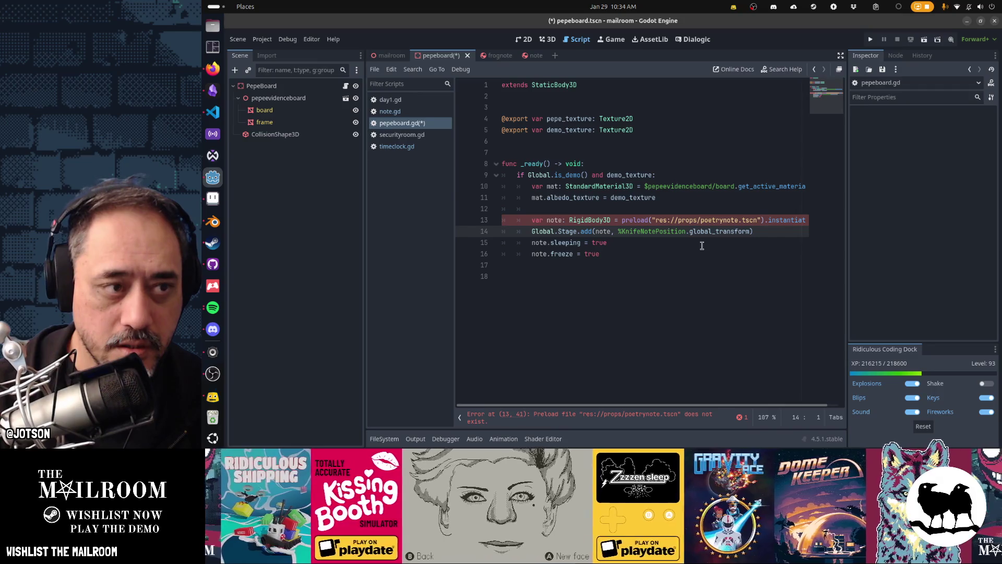
{"action": "left_click", "coordinate": [237, 86]}
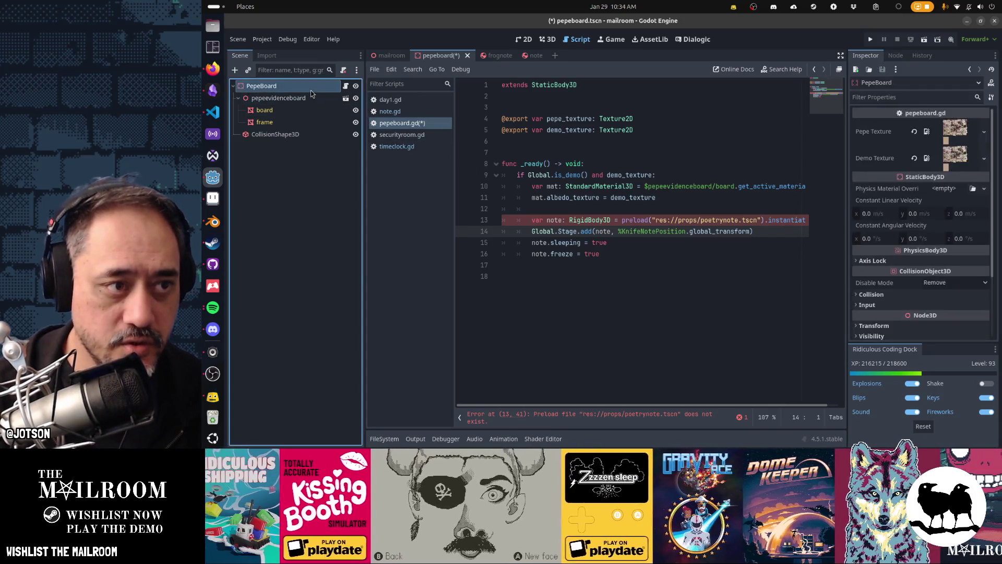
- Add a Marker3D child to PepeBoard named NotePosition with Access as Unique Name enabled
{"action": "key", "text": "ctrl+a"}
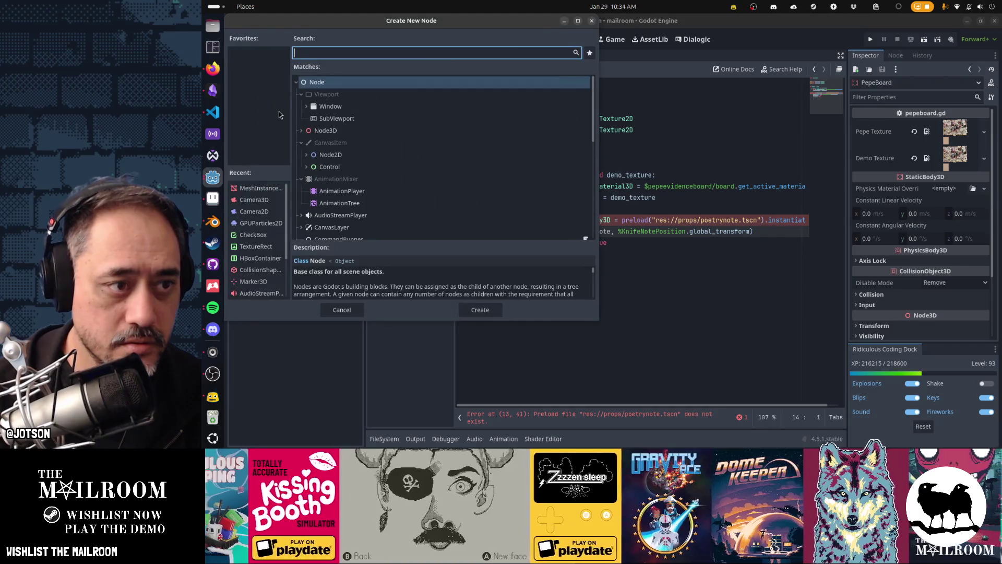
{"action": "type", "text": "markerd"}
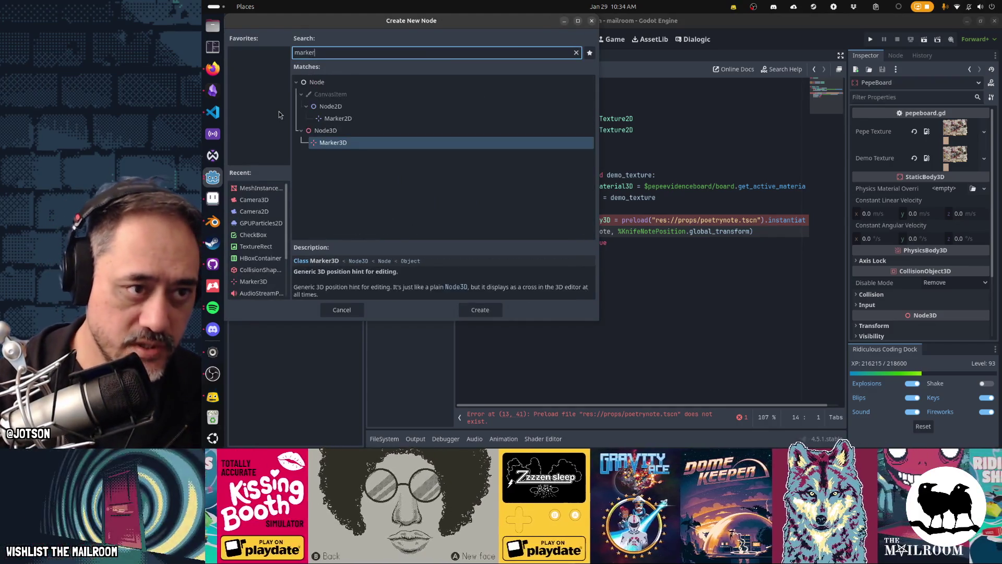
{"action": "key", "text": "BackSpace"}
{"action": "type", "text": "3d"}
{"action": "key", "text": "Return"}
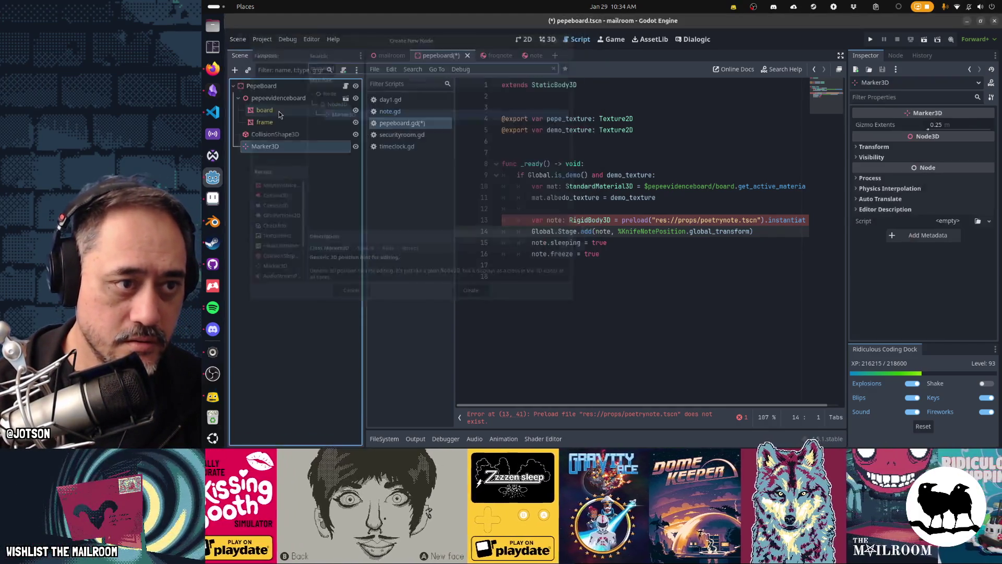
{"action": "key", "text": "F2"}
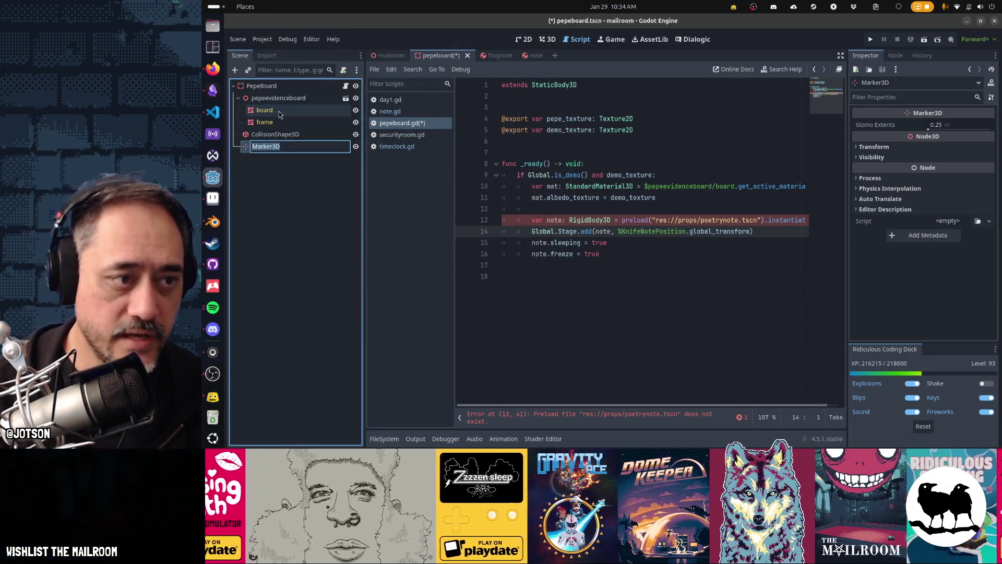
{"action": "type", "text": "NotePosition"}
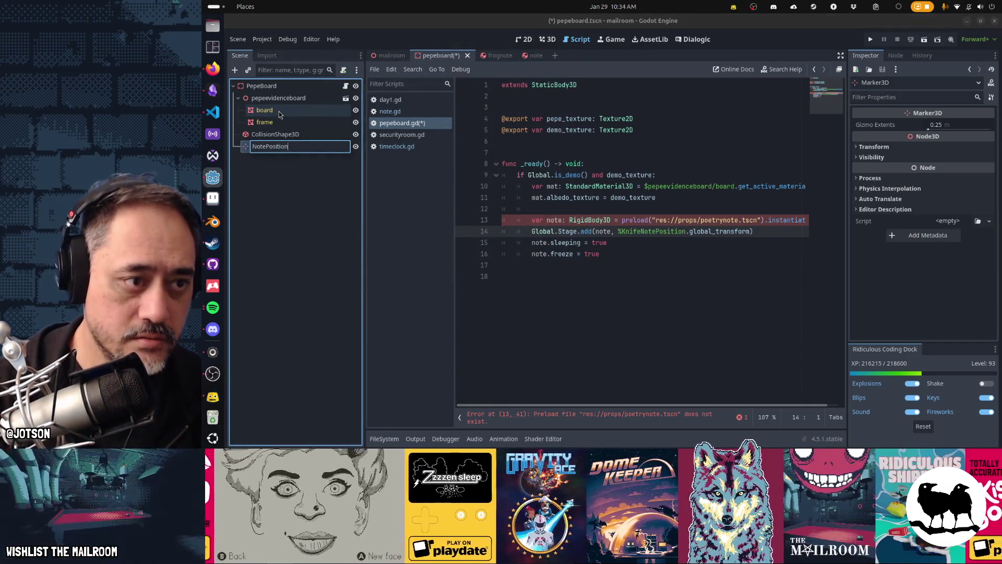
{"action": "key", "text": "Return"}
{"action": "right_click", "coordinate": [296, 146]}
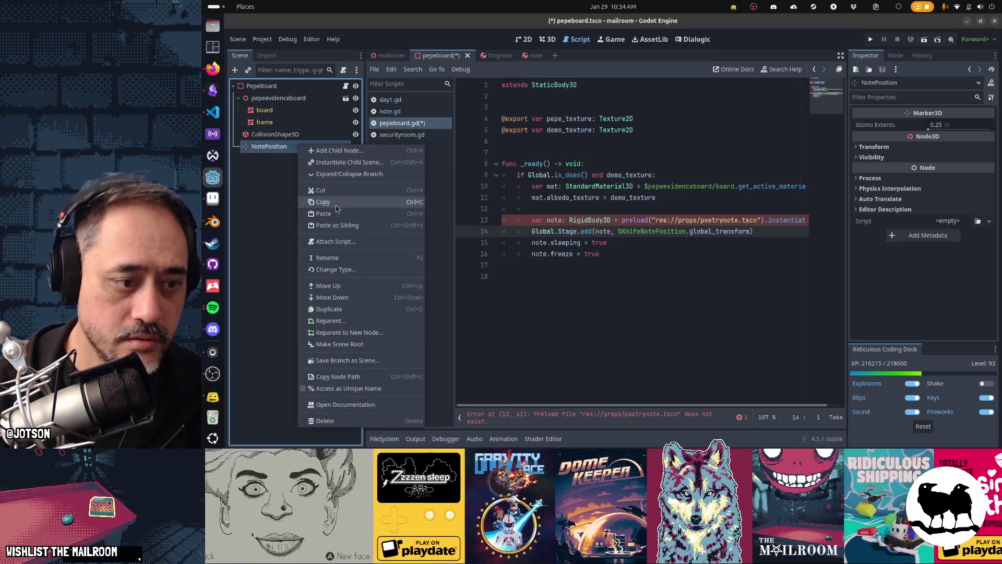
{"action": "left_click", "coordinate": [348, 388]}
- Replace %KnifeNotePosition with %NotePosition on line 14 of pepeboard.gd
{"action": "double_click", "coordinate": [670, 230]}
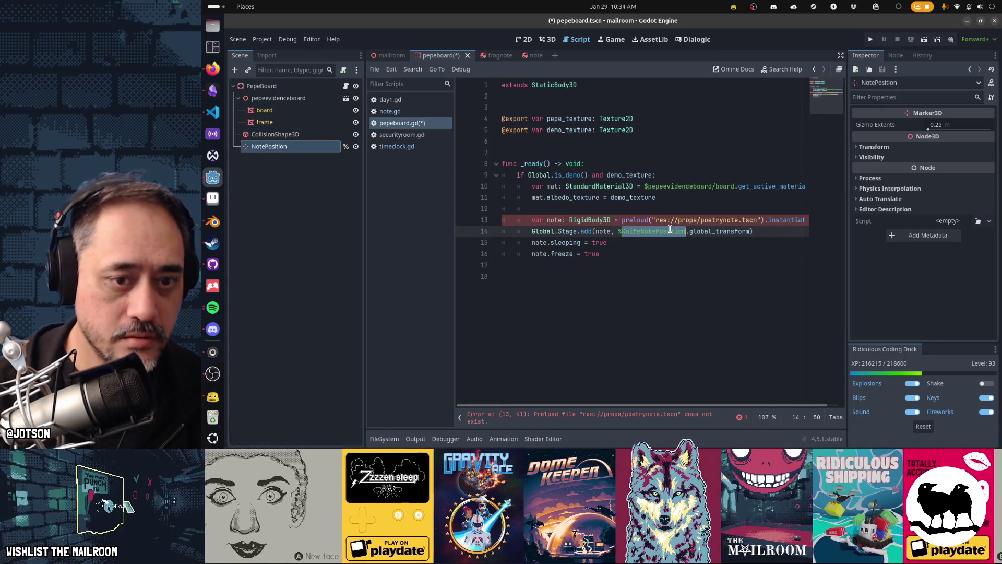
{"action": "type", "text": "NotePosition"}
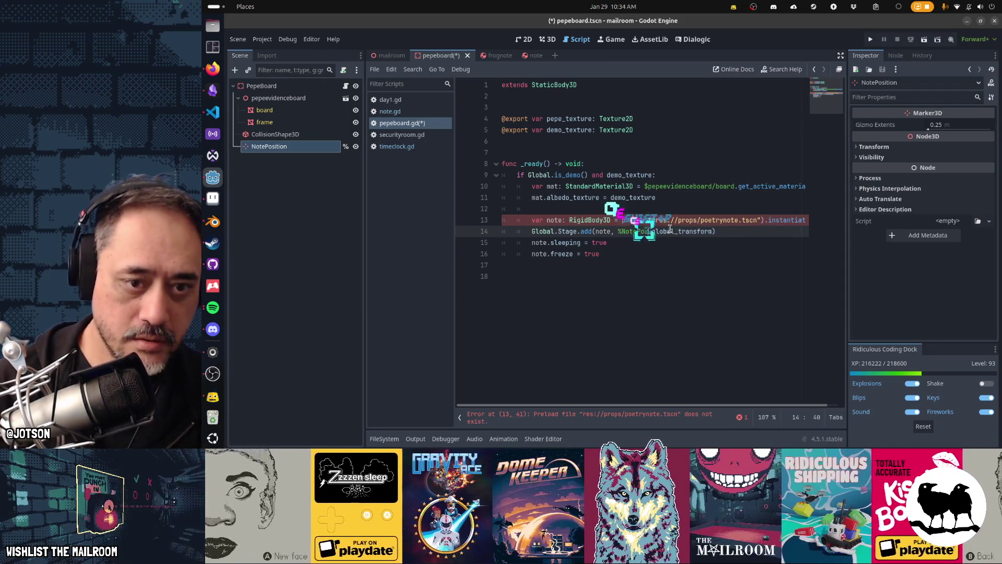
{"action": "key", "text": "Down"}
{"action": "key", "text": "Down"}
{"action": "key", "text": "Down"}
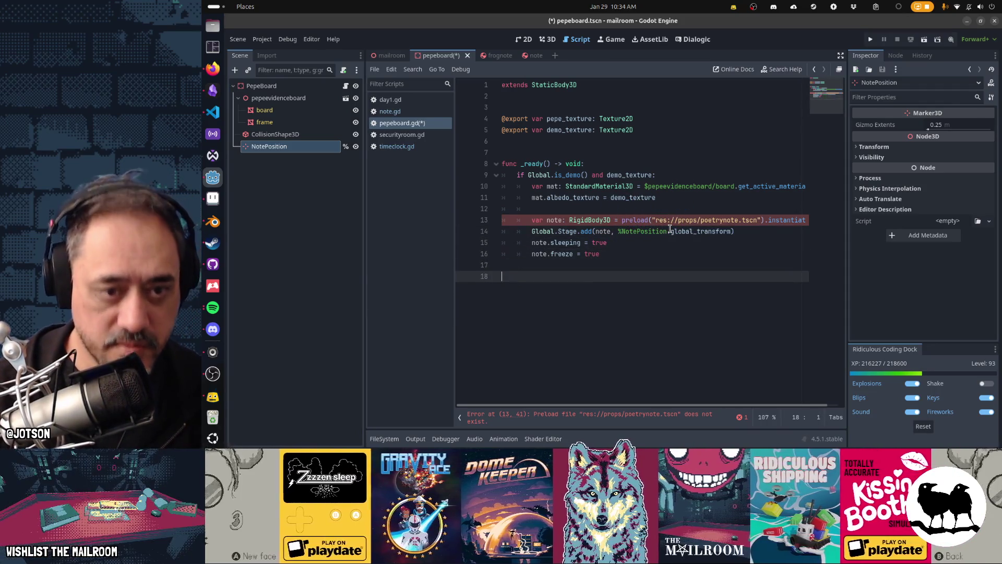
{"action": "key", "text": "Up"}
{"action": "key", "text": "Up"}
{"action": "key", "text": "Down"}
{"action": "key", "text": "Down"}
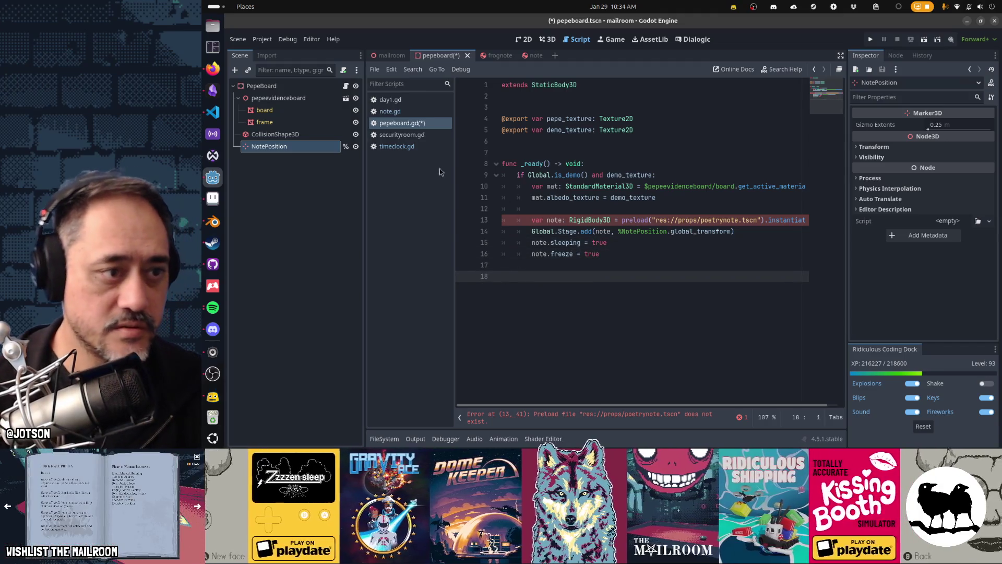
- Move the NotePosition marker along Z to the board's front from a top view, and save
{"action": "left_click", "coordinate": [279, 86]}
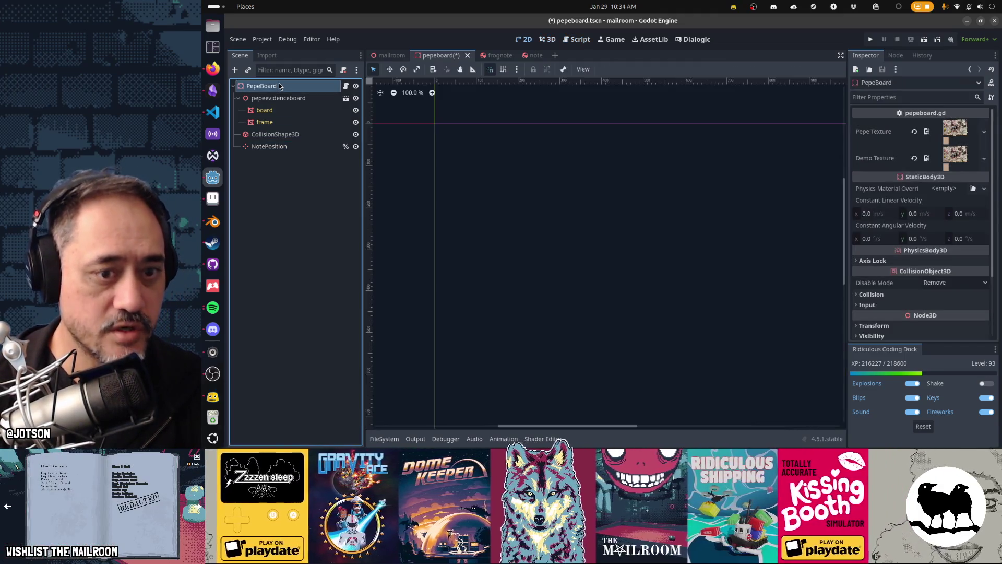
{"action": "scroll", "coordinate": [543, 201], "scroll_direction": "down", "scroll_amount": 3}
{"action": "mouse_move", "coordinate": [543, 200]}
{"action": "left_mouse_down"}
{"action": "mouse_move", "coordinate": [675, 233]}
{"action": "mouse_move", "coordinate": [651, 239]}
{"action": "left_mouse_up"}
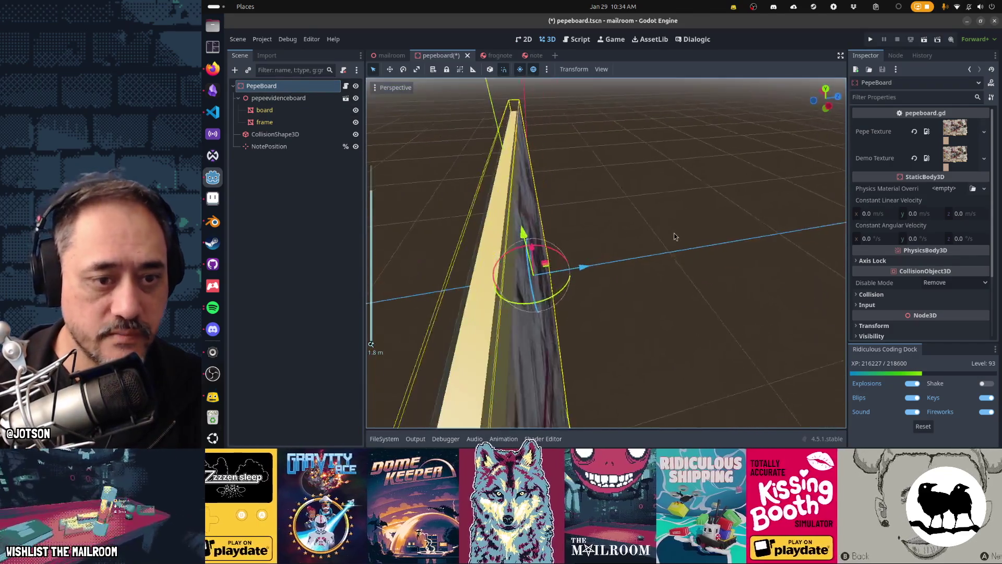
{"action": "key", "text": "KP_7"}
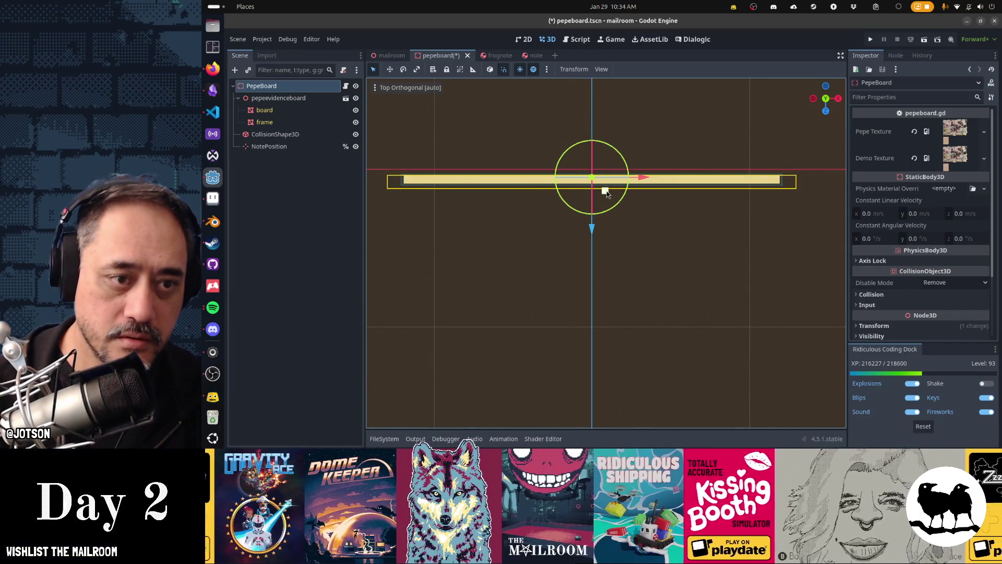
{"action": "left_click", "coordinate": [277, 147]}
{"action": "mouse_move", "coordinate": [591, 221]}
{"action": "left_mouse_down"}
{"action": "mouse_move", "coordinate": [593, 233]}
{"action": "mouse_move", "coordinate": [628, 210]}
{"action": "mouse_move", "coordinate": [641, 137]}
{"action": "mouse_move", "coordinate": [735, 123]}
{"action": "left_mouse_up"}
{"action": "key", "text": "ctrl+s"}
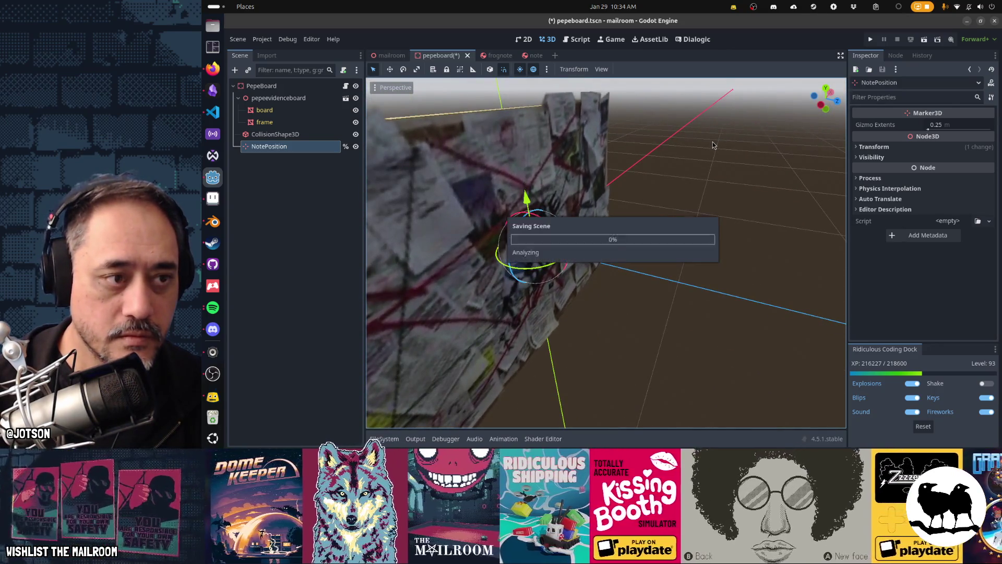
- Rotate NotePosition to match the pinboard, save pepeboard.tscn, and return to the PepeBoard script
{"action": "key", "text": "f"}
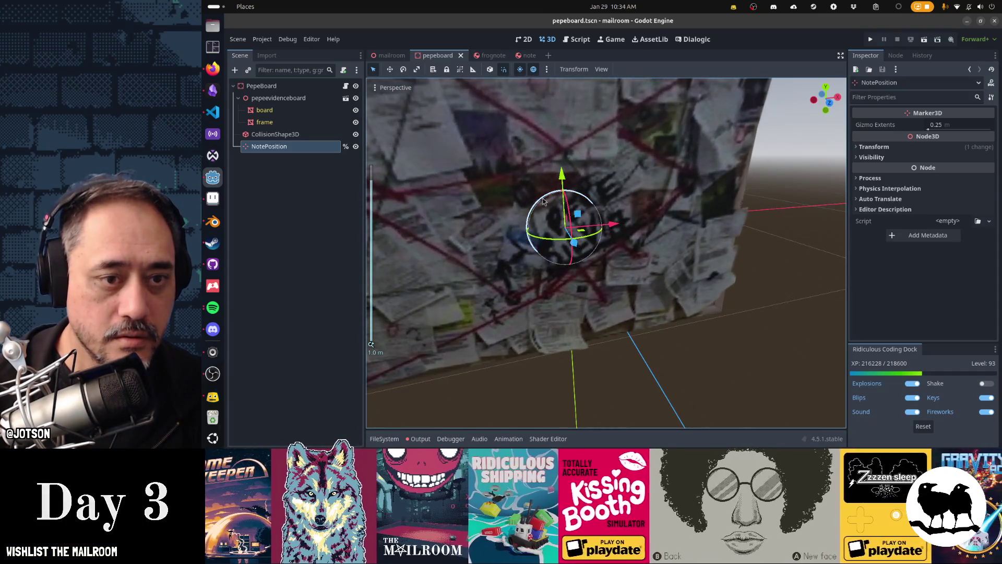
{"action": "left_click", "coordinate": [543, 201]}
{"action": "mouse_move", "coordinate": [543, 201]}
{"action": "left_mouse_down"}
{"action": "mouse_move", "coordinate": [530, 206]}
{"action": "mouse_move", "coordinate": [604, 196]}
{"action": "mouse_move", "coordinate": [533, 181]}
{"action": "left_mouse_up"}
{"action": "key", "text": "t"}
{"action": "key", "text": "ctrl+s"}
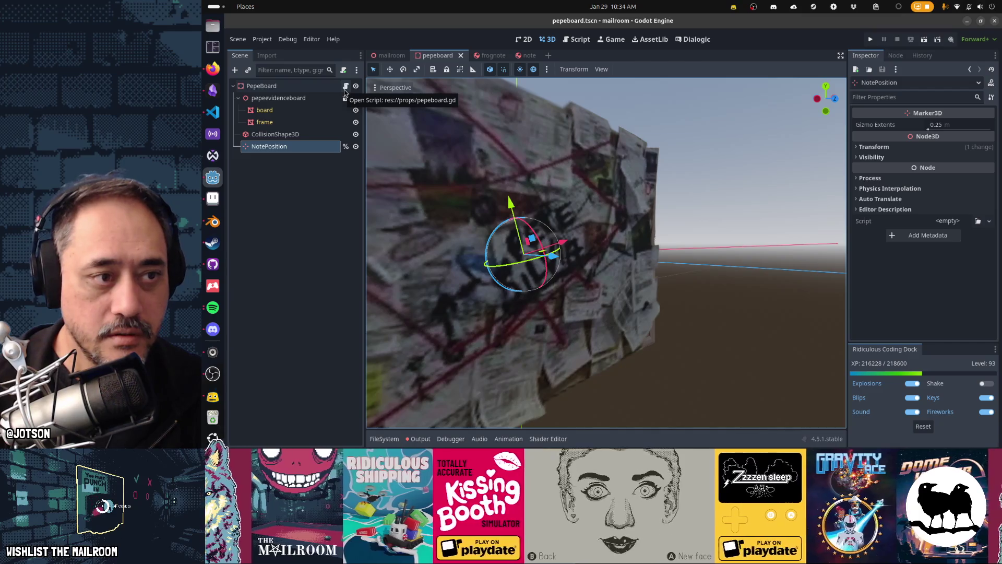
{"action": "left_click", "coordinate": [344, 90]}
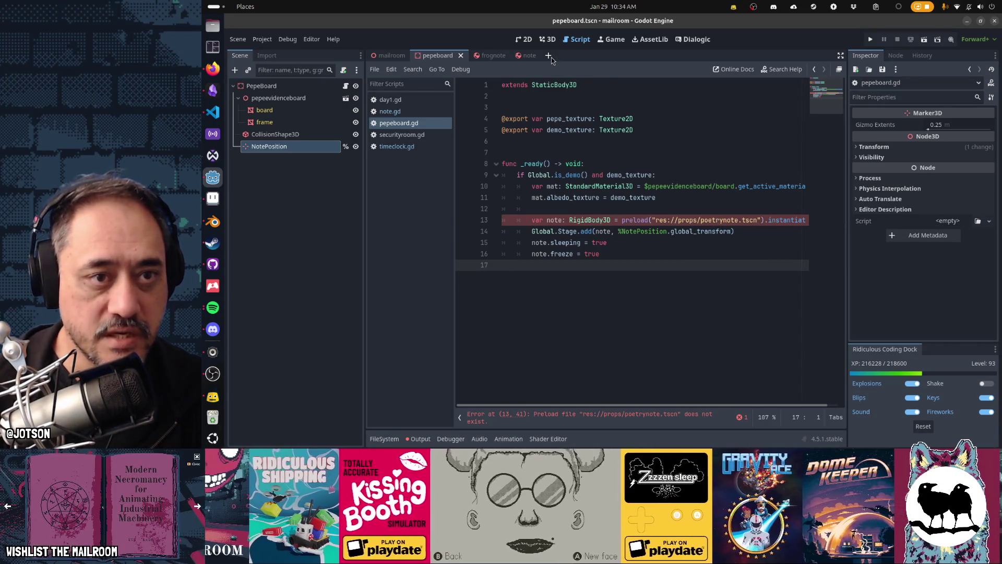
- Save a copy of the note scene as poetrynote.tscn
{"action": "left_click", "coordinate": [530, 57]}
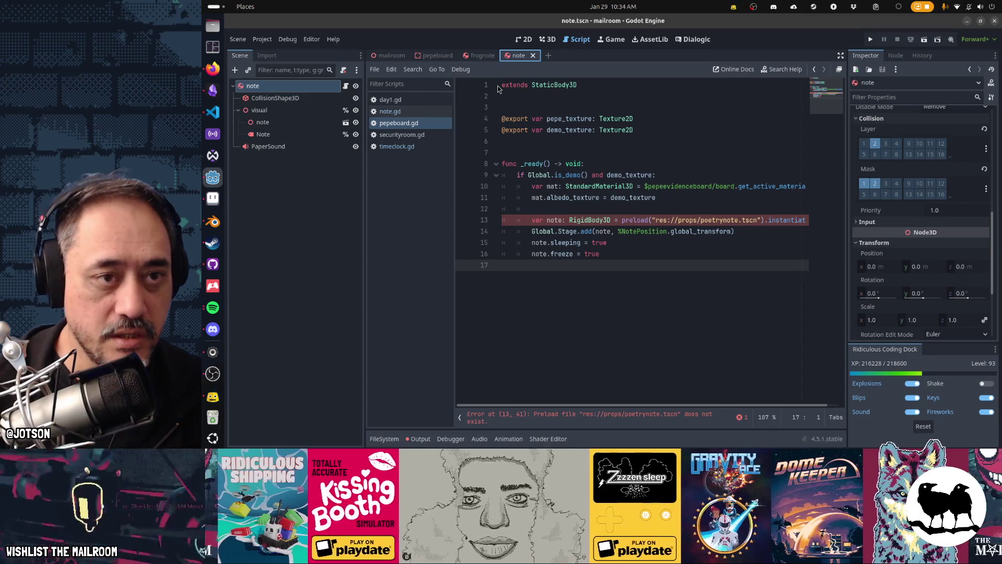
{"action": "key", "text": "ctrl+shift+s"}
{"action": "key", "text": "Home"}
{"action": "type", "text": "poet"}
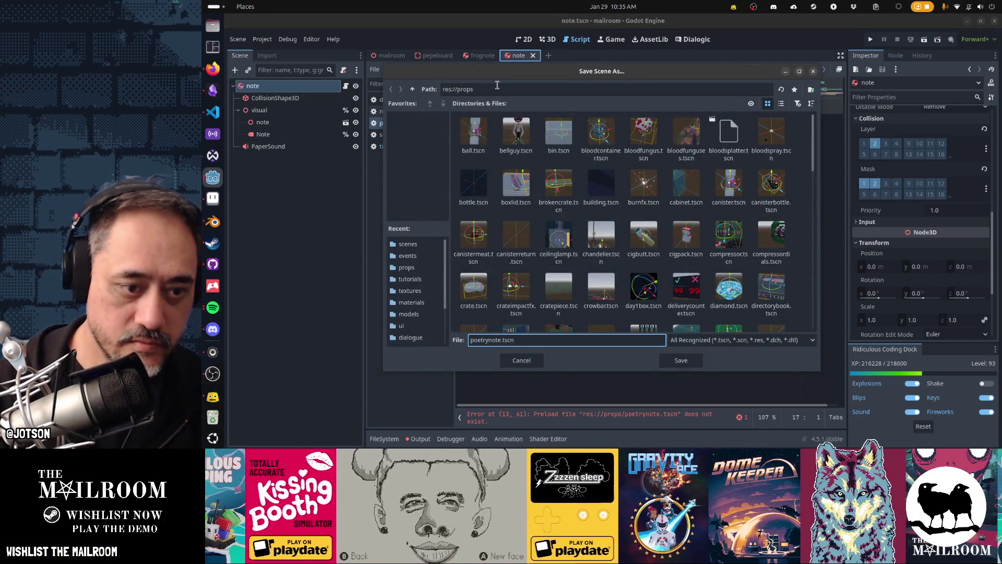
{"action": "key", "text": "Return"}
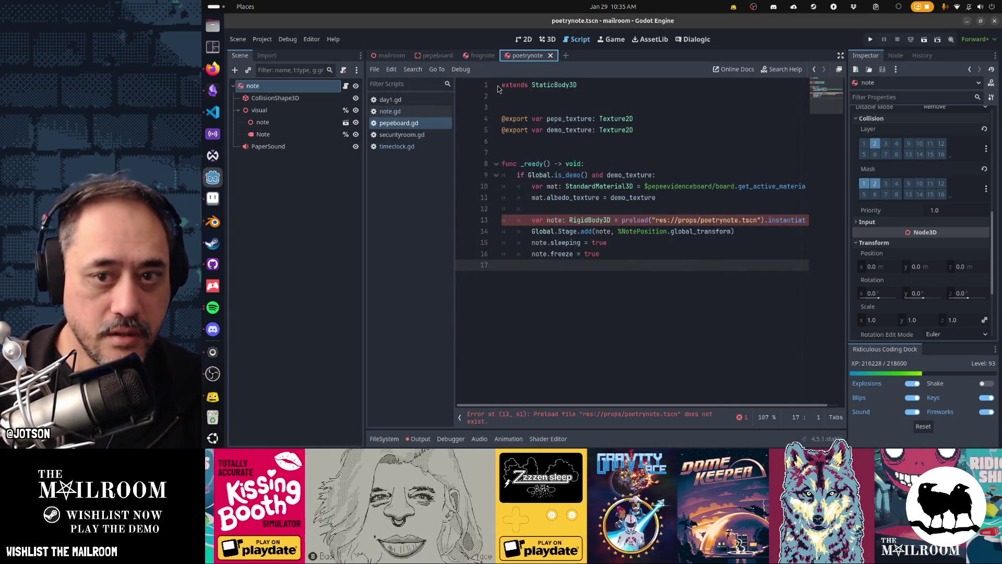
- Edit the preload path in the script
{"action": "left_click", "coordinate": [742, 220]}
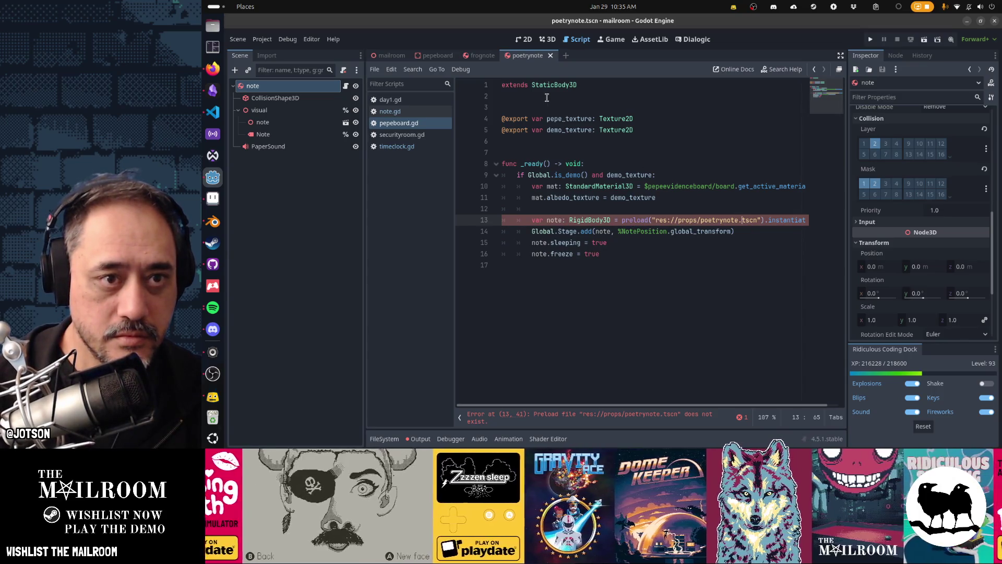
{"action": "key", "text": "Down"}
{"action": "key", "text": "Up"}
{"action": "key", "text": "BackSpace"}
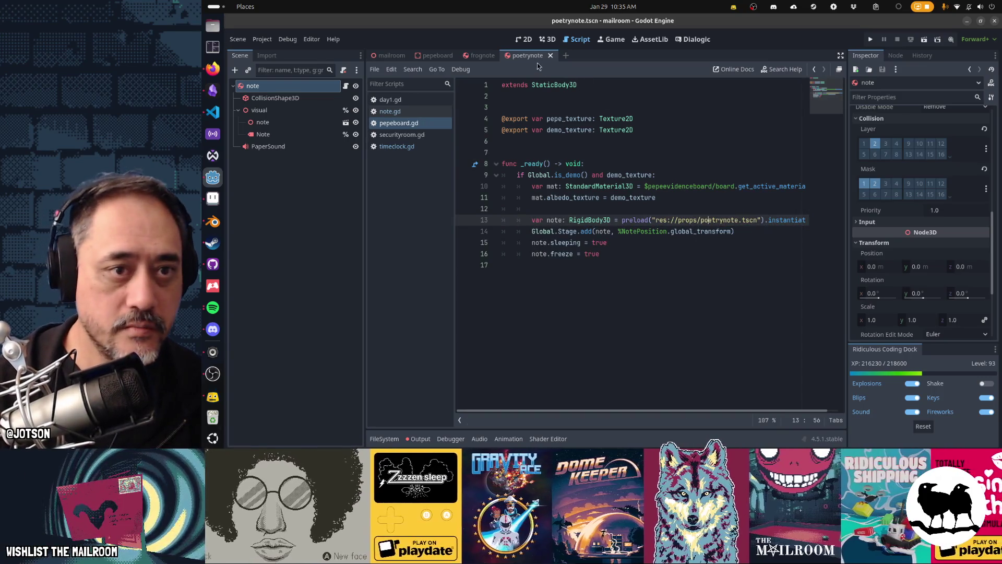
- Rename the root node of the new scene to poetrynote
{"action": "left_click", "coordinate": [300, 90]}
{"action": "double_click", "coordinate": [300, 90]}
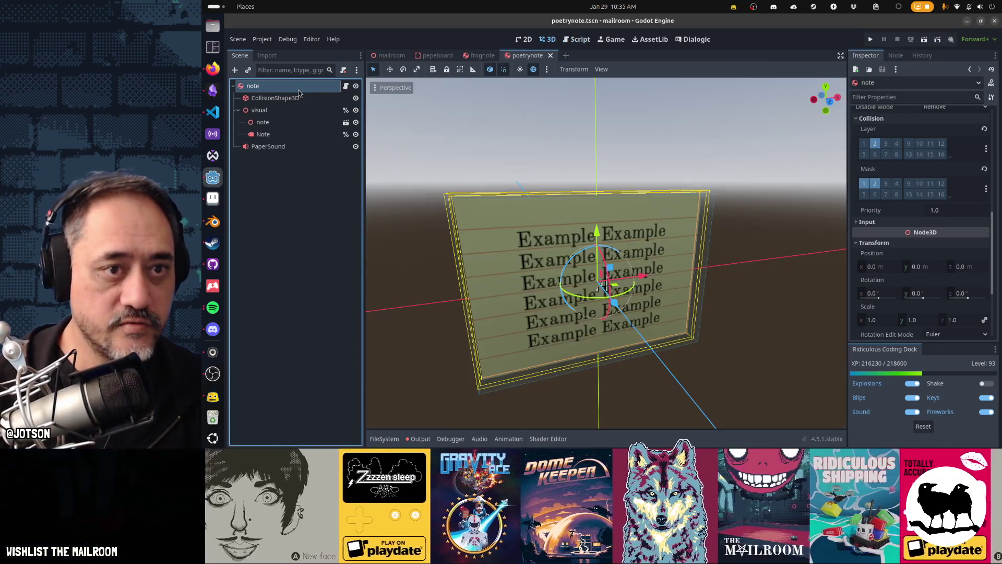
{"action": "type", "text": "poetrynote"}
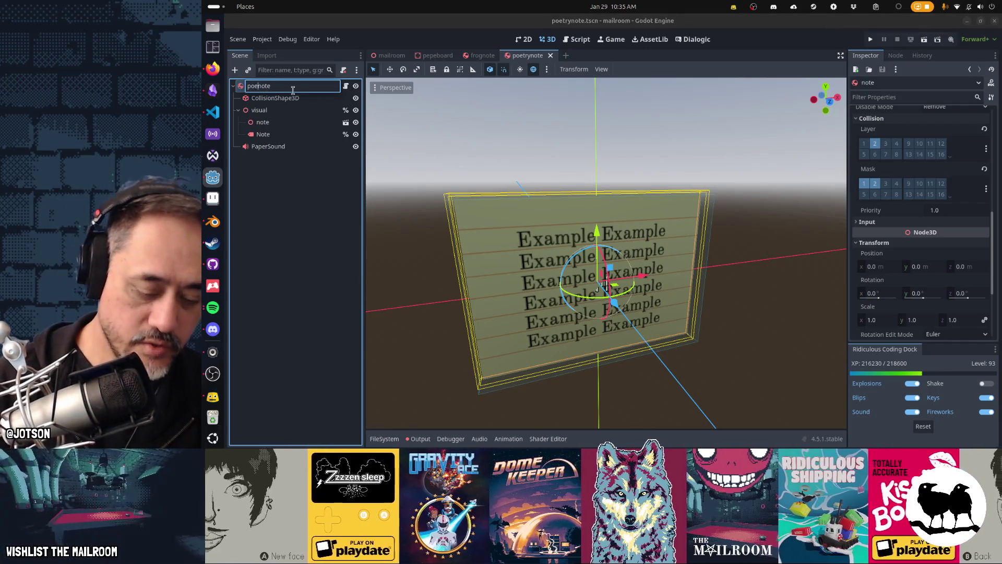
{"action": "key", "text": "Return"}
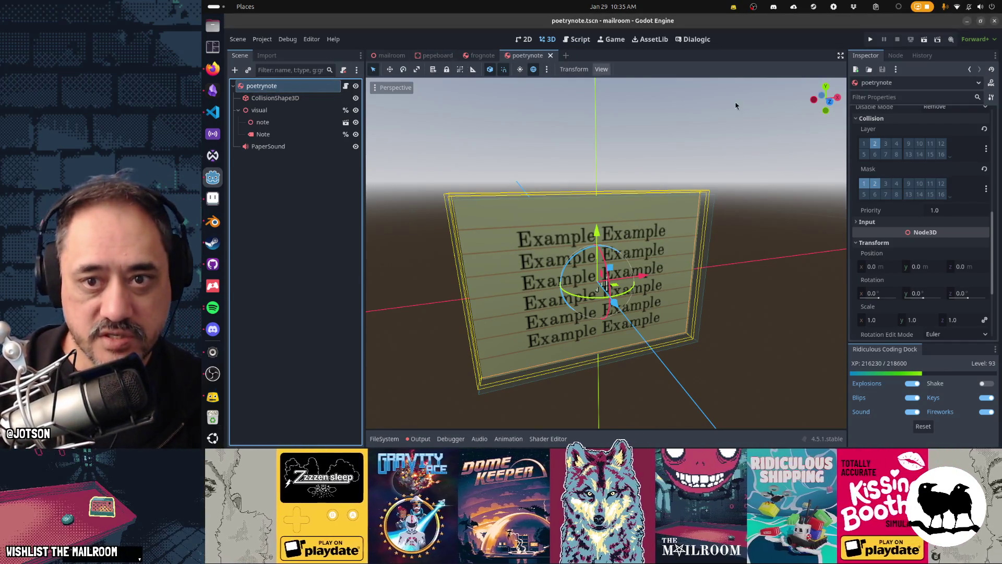
{"action": "scroll", "coordinate": [919, 199], "scroll_direction": "up", "scroll_amount": 5}
{"action": "left_click", "coordinate": [897, 166]}
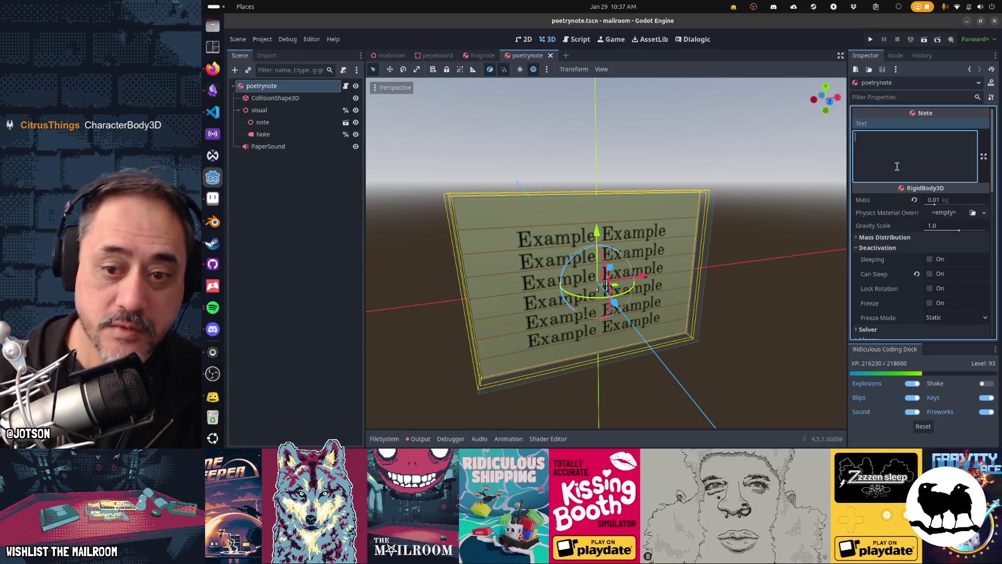
{"action": "key", "text": "alt+Tab"}
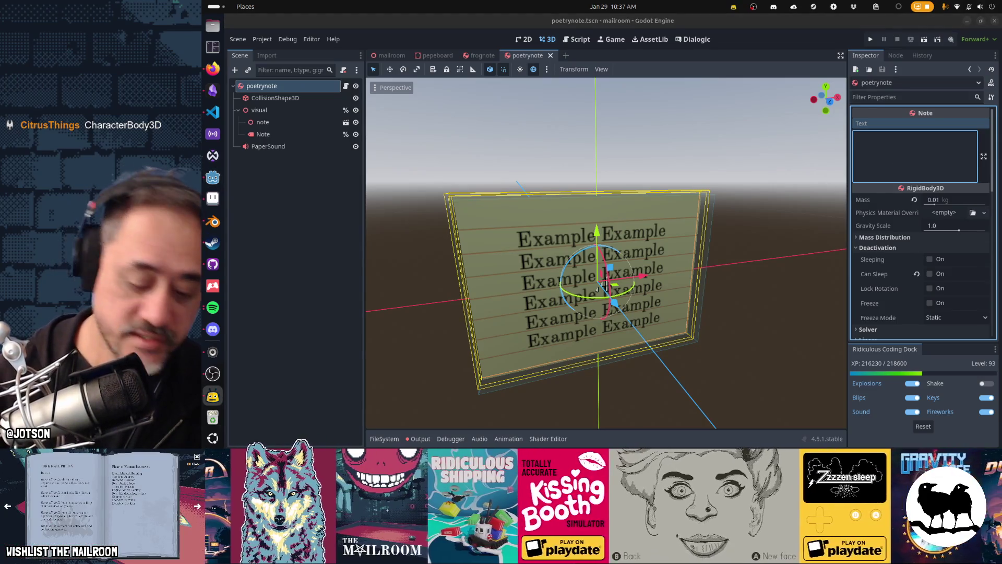
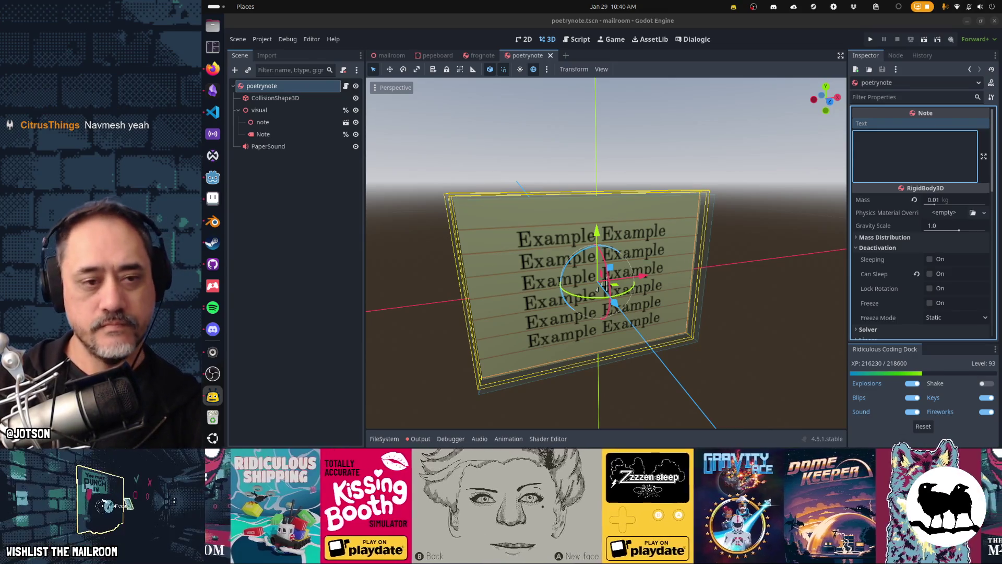
- Type the opening lines into the poetrynote's Note Text, starting 'My blood was cold when I saw you there'
{"action": "left_click", "coordinate": [928, 168]}
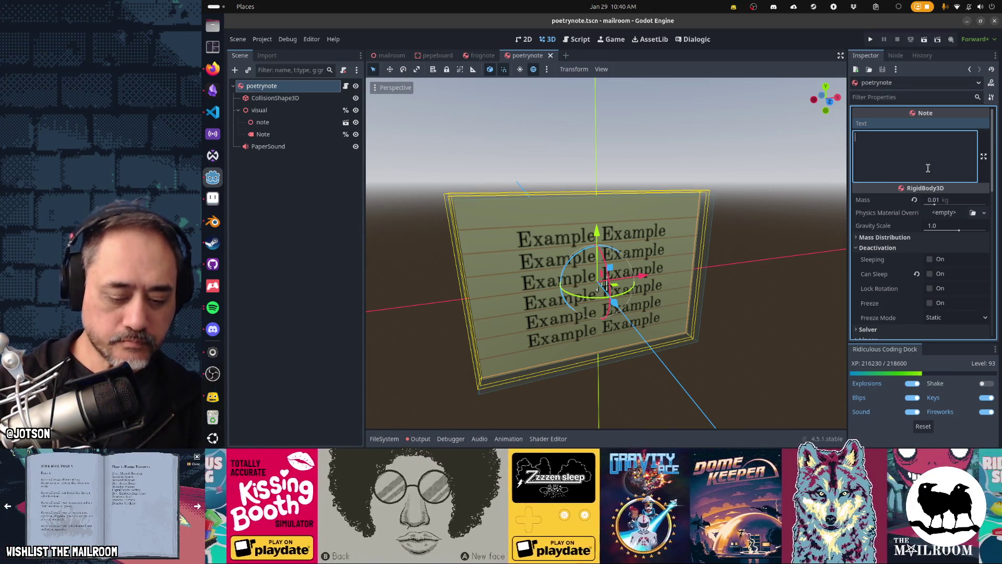
{"action": "type", "text": "My blood was col"}
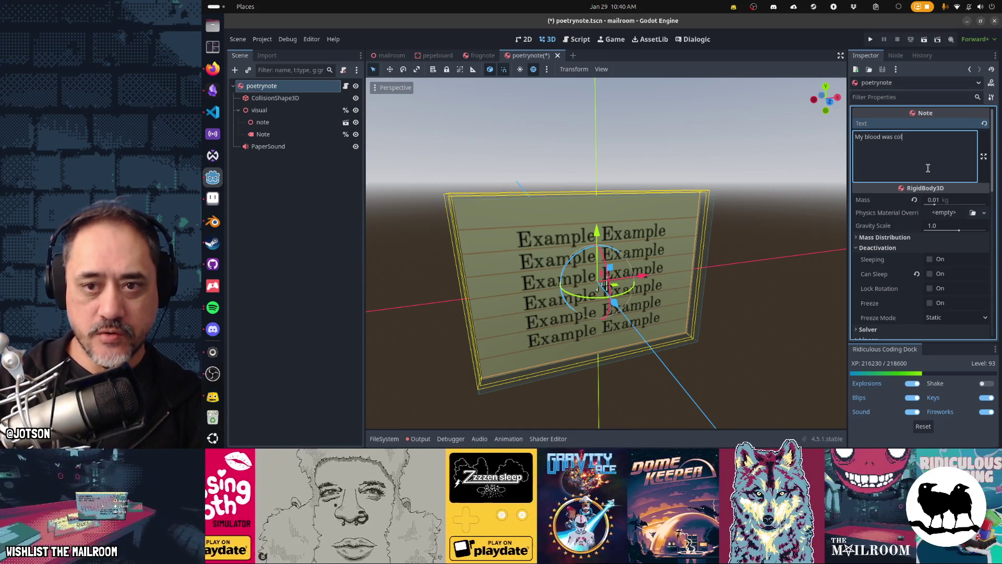
{"action": "type", "text": "d when I"}
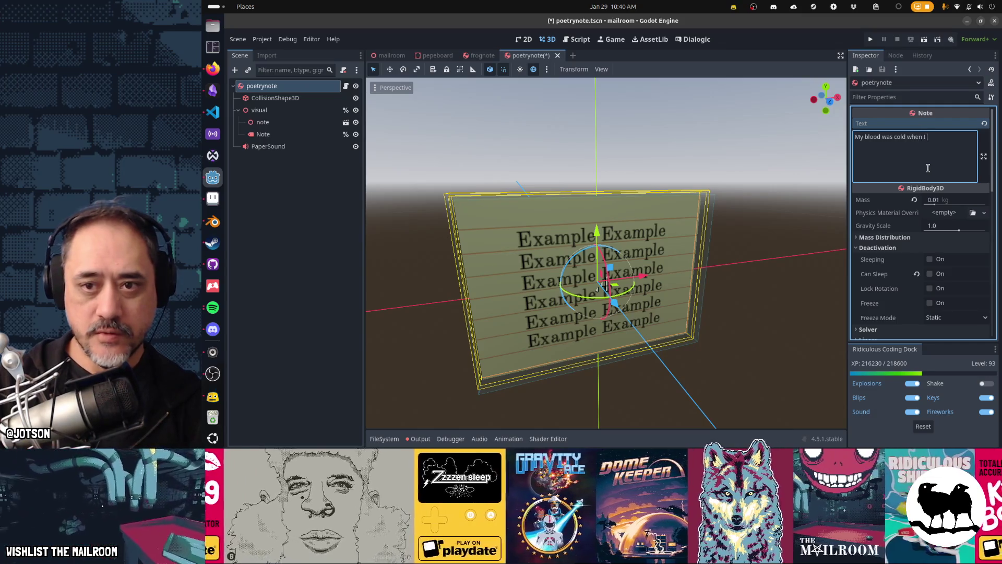
{"action": "type", "text": " saw you there "}
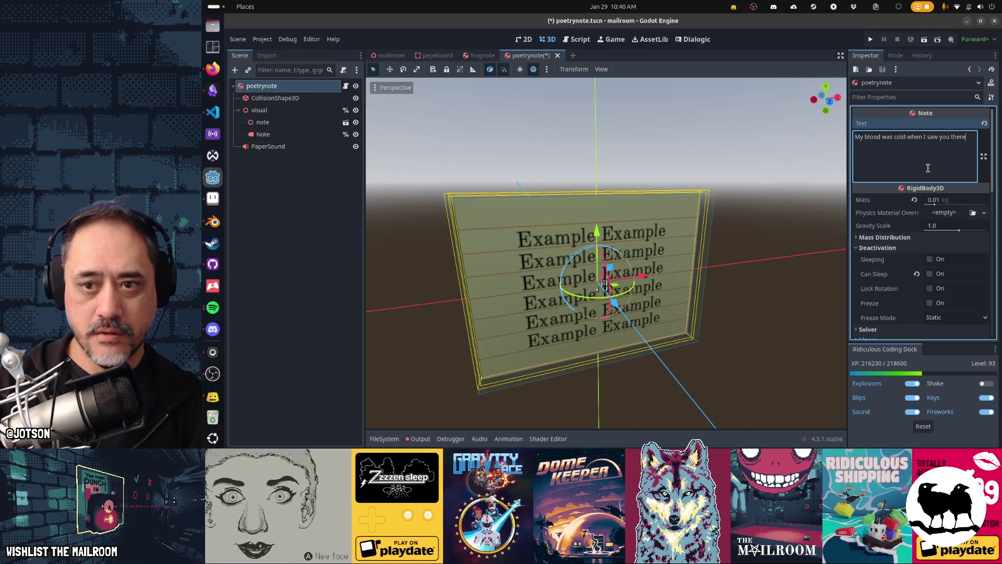
{"action": "type", "text": "I didn't thi"}
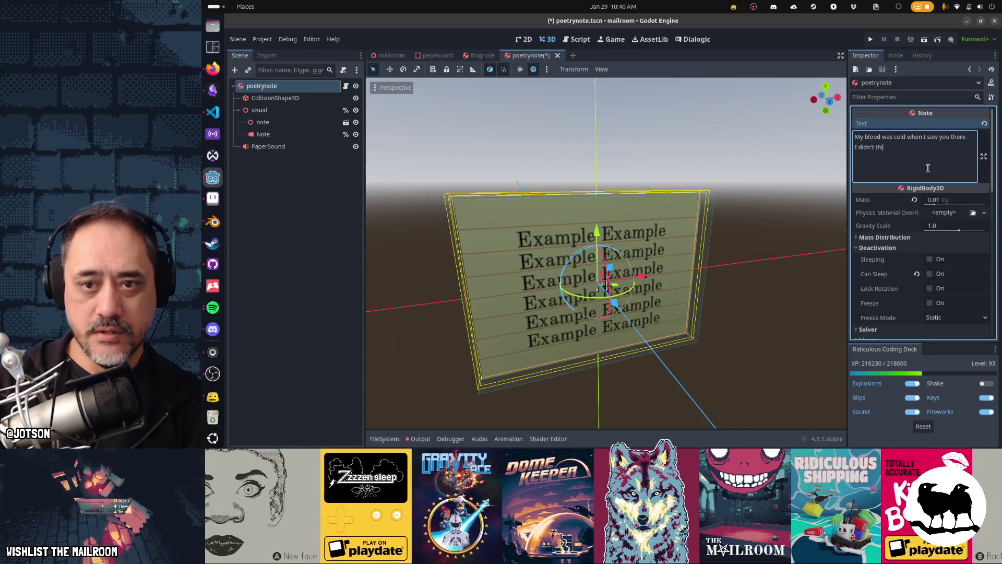
{"action": "type", "text": "nk tw"}
{"action": "key", "text": "BackSpace"}
{"action": "key", "text": "BackSpace"}
{"action": "key", "text": "BackSpace"}
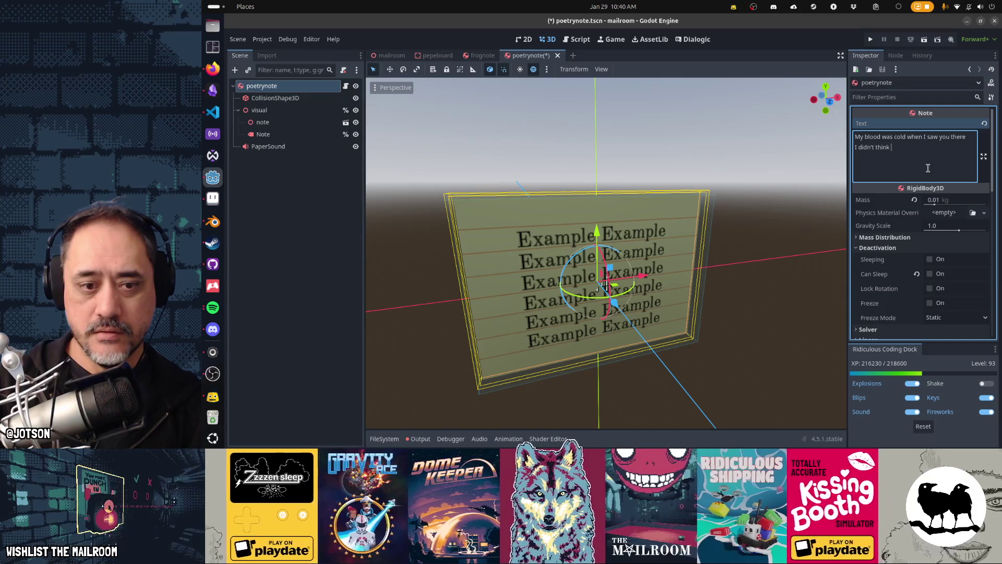
{"action": "type", "text": "to tell you"}
{"action": "key", "text": "Return"}
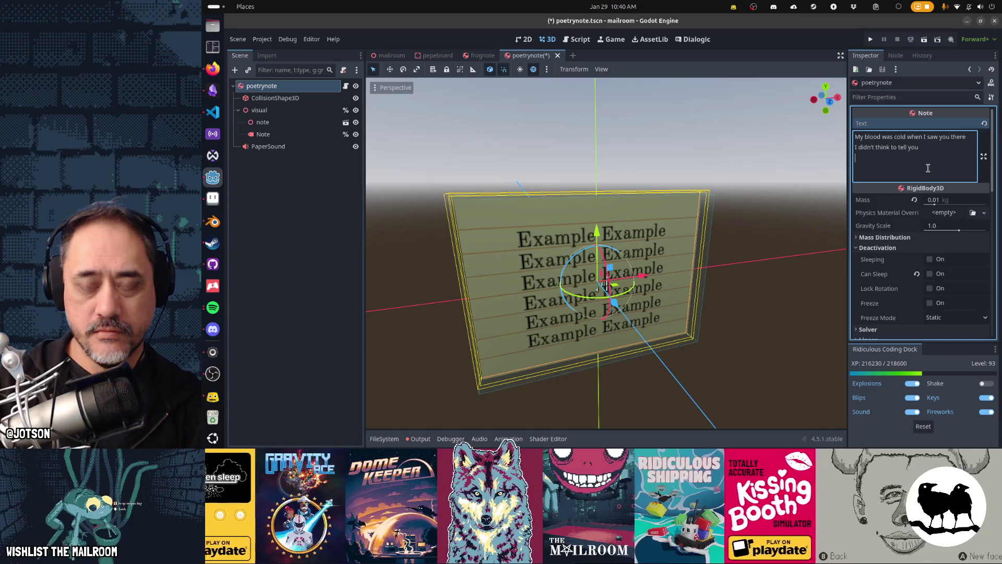
{"action": "type", "text": "And when you fell I"}
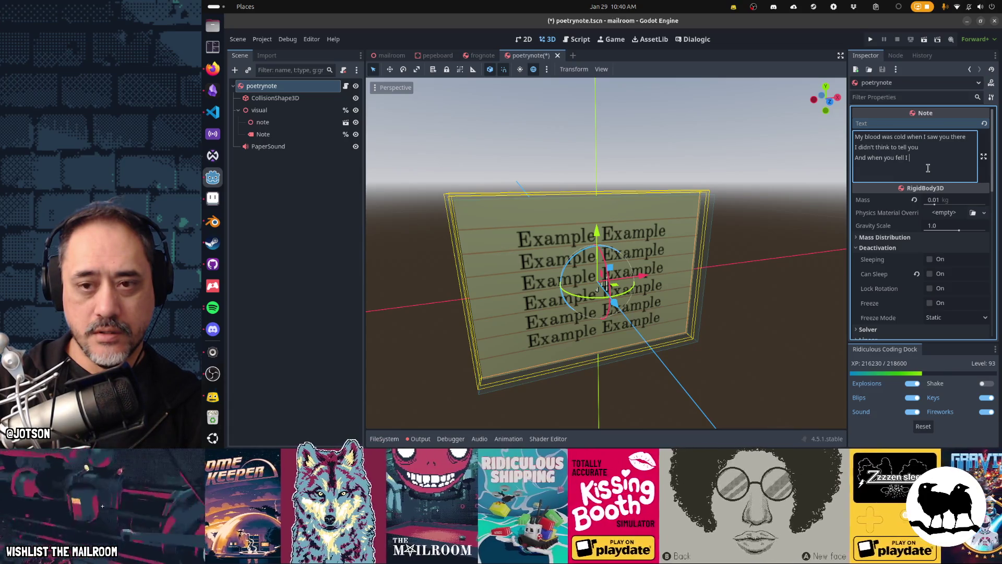
{"action": "type", "text": "sat and stared"}
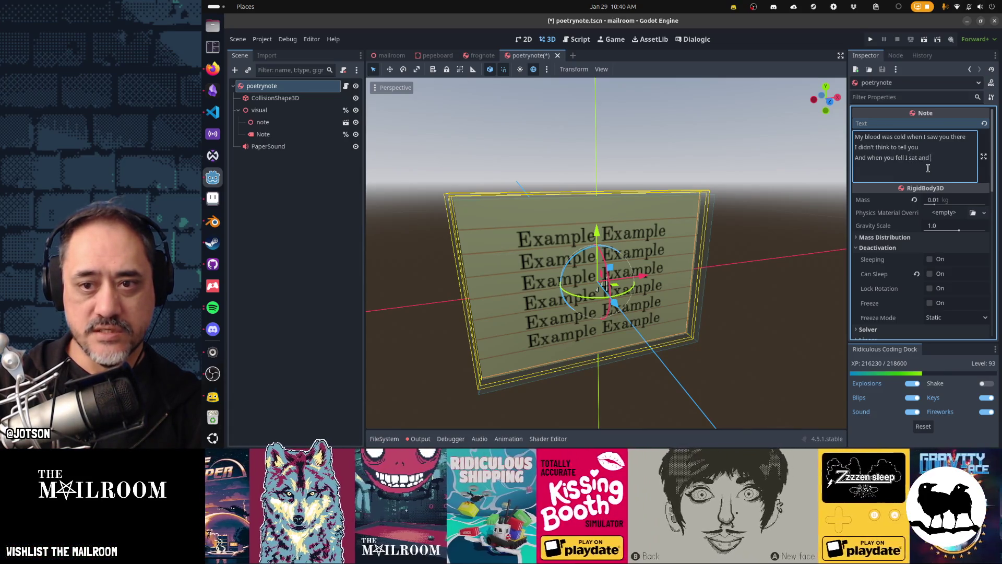
{"action": "key", "text": "Return"}
{"action": "type", "text": "a"}
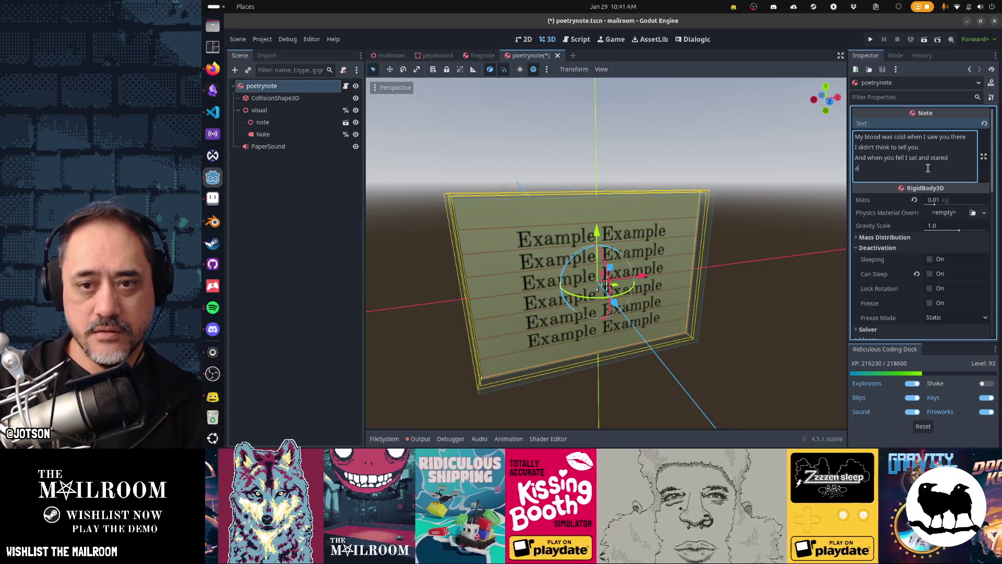
{"action": "type", "text": "s you fell"}
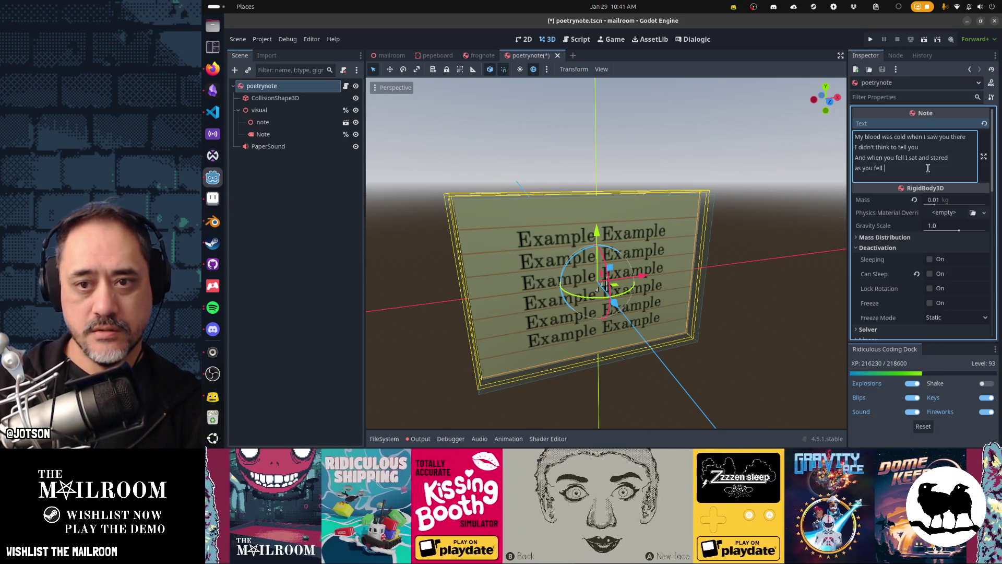
- Revise lines two and four so the poem ends 'and didn't try to help you'
{"action": "key", "text": "ctrl+shift+Left"}
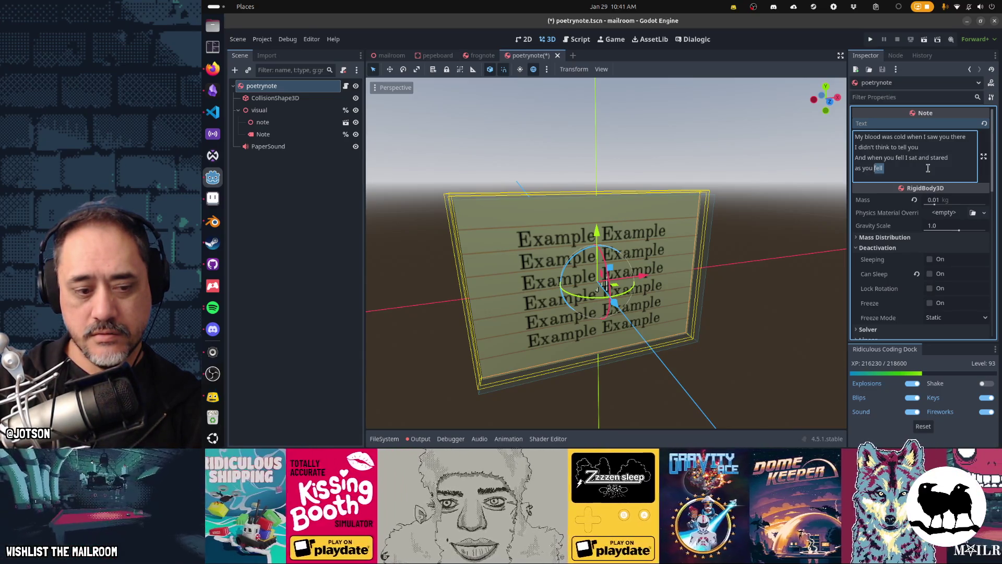
{"action": "type", "text": "wen"}
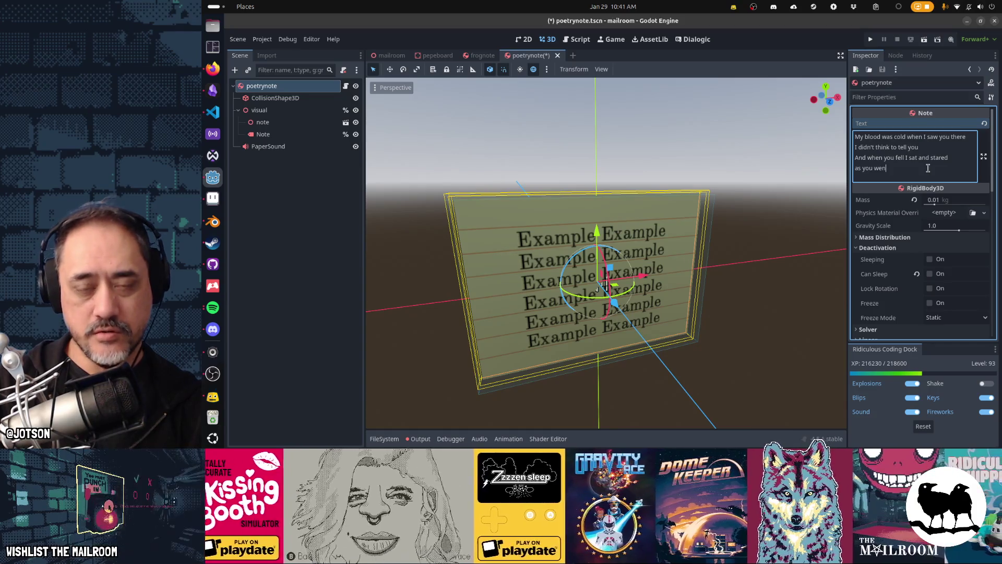
{"action": "key", "text": "Up"}
{"action": "key", "text": "Up"}
{"action": "key", "text": "End"}
{"action": "key", "text": "ctrl+shift+Left"}
{"action": "key", "text": "BackSpace"}
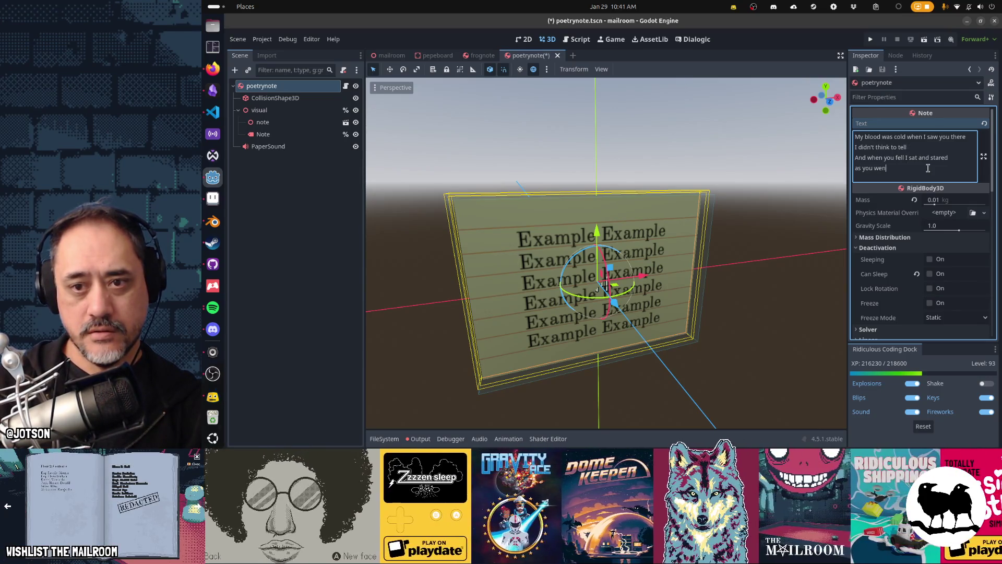
{"action": "key", "text": "BackSpace"}
{"action": "key", "text": "BackSpace"}
{"action": "key", "text": "BackSpace"}
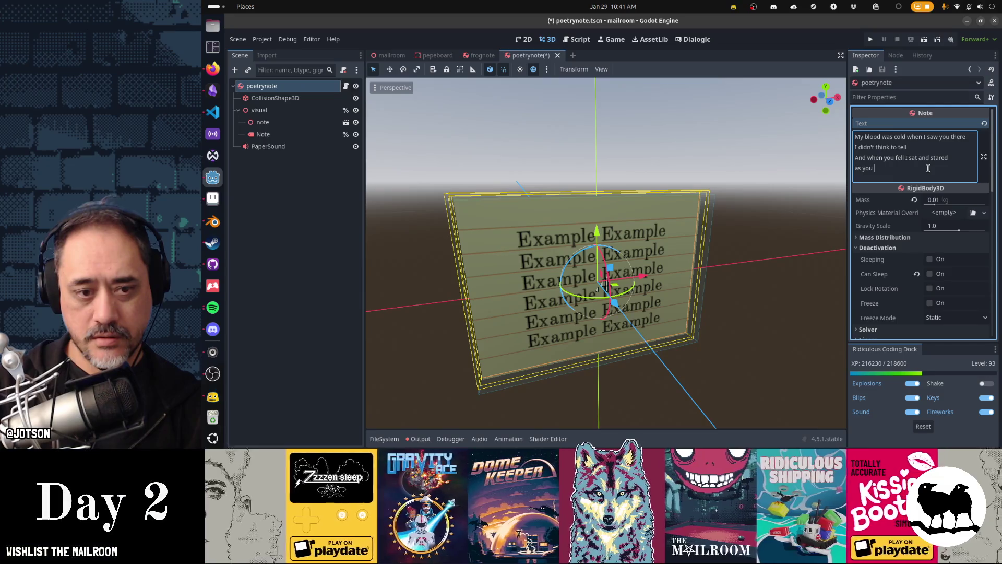
{"action": "key", "text": "shift+Home"}
{"action": "type", "text": "and didn't try to help you"}
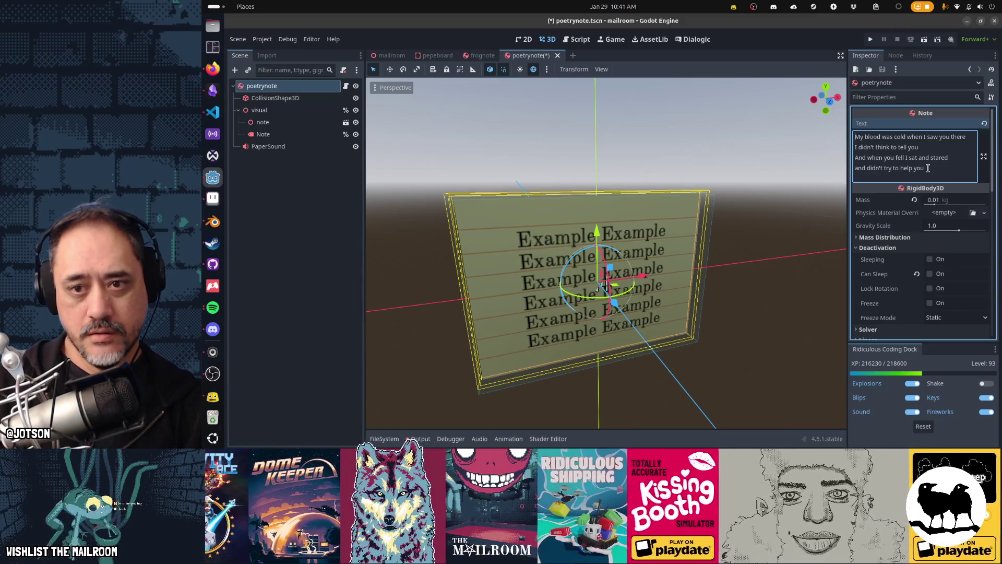
{"action": "left_click", "coordinate": [928, 168]}
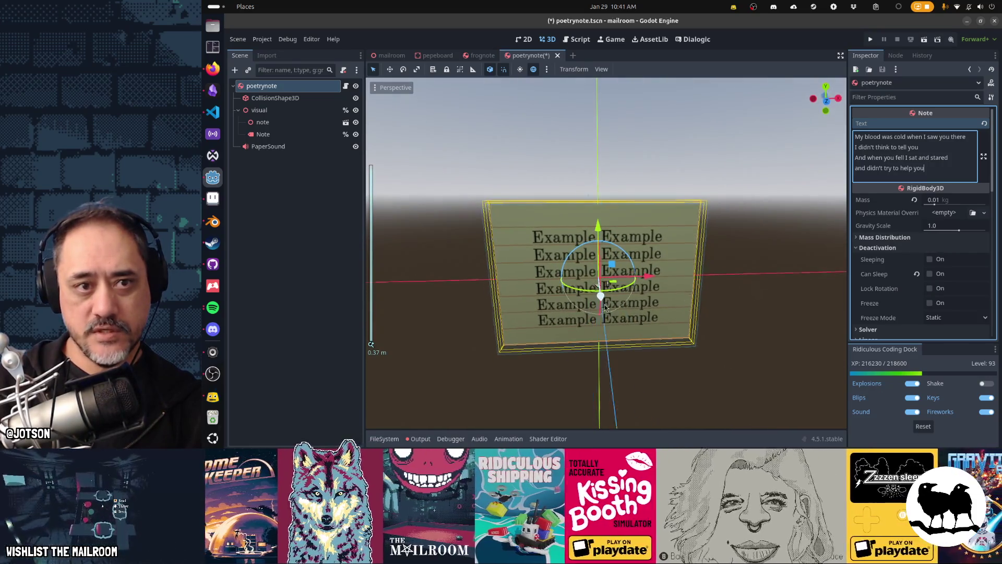
- Save the poetry note scene and playtest the demo until it breaks on an add_child error
{"action": "key", "text": "ctrl+s"}
{"action": "key", "text": "F5"}
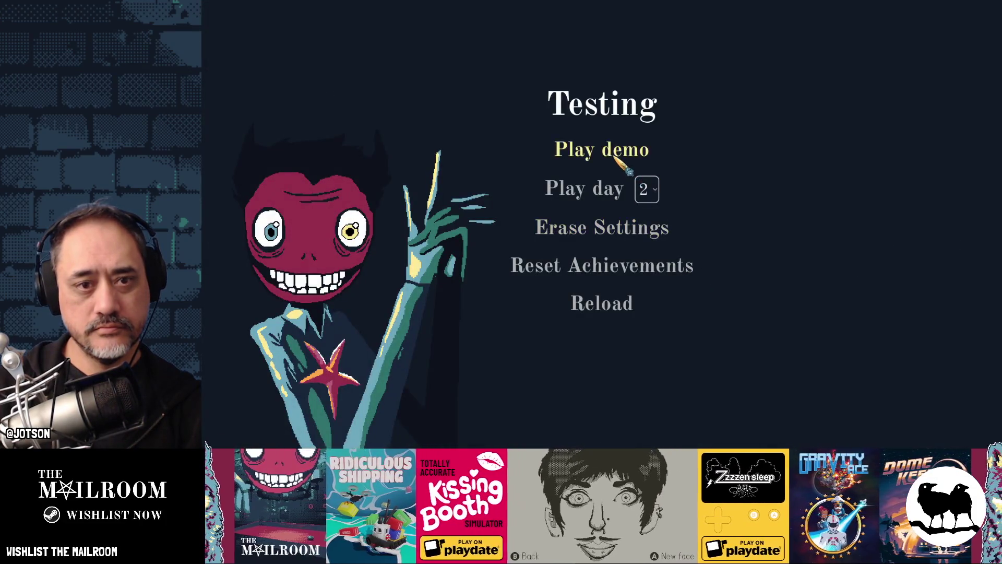
{"action": "left_click", "coordinate": [611, 151]}
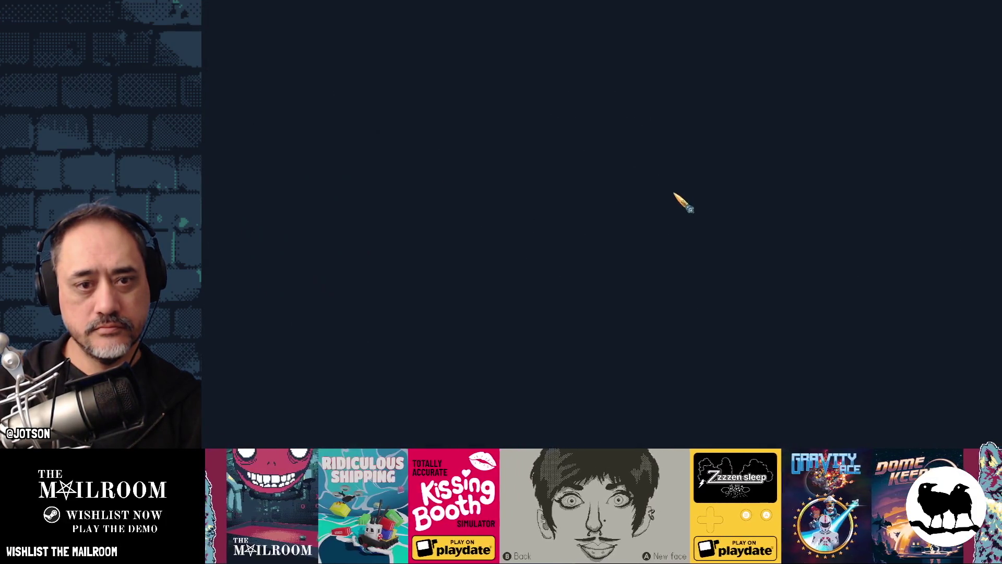
{"action": "left_click", "coordinate": [598, 382]}
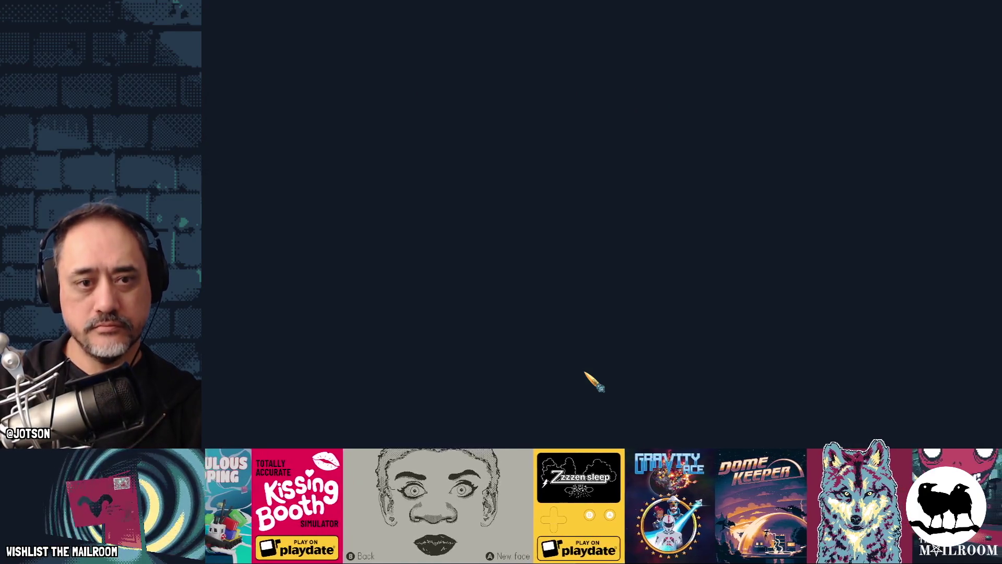
{"action": "key", "text": "Left"}
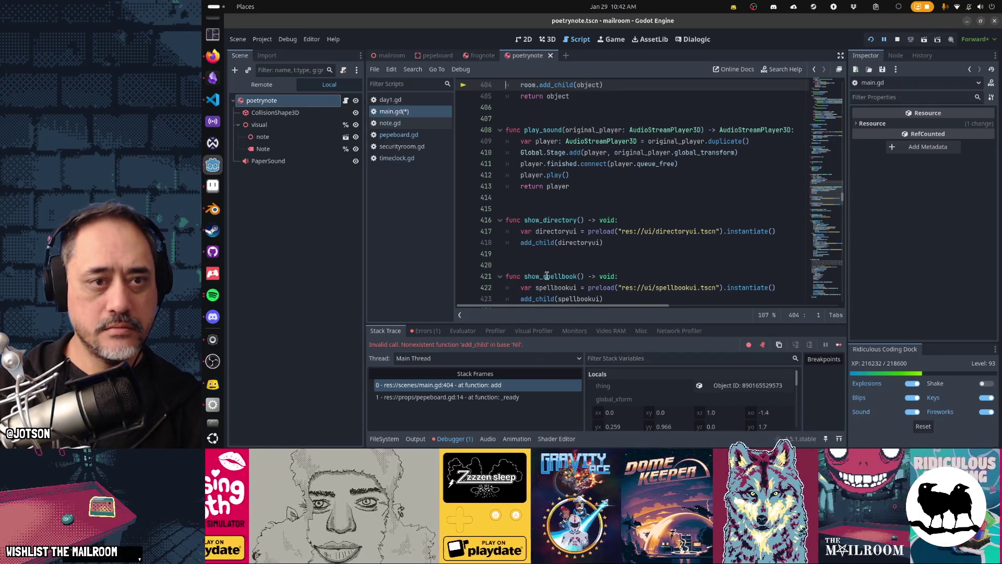
- Follow the Stack Trace from main.gd line 404 to the note's add_child call in pepeboard.gd line 14
{"action": "scroll", "coordinate": [546, 277], "scroll_direction": "up", "scroll_amount": 4}
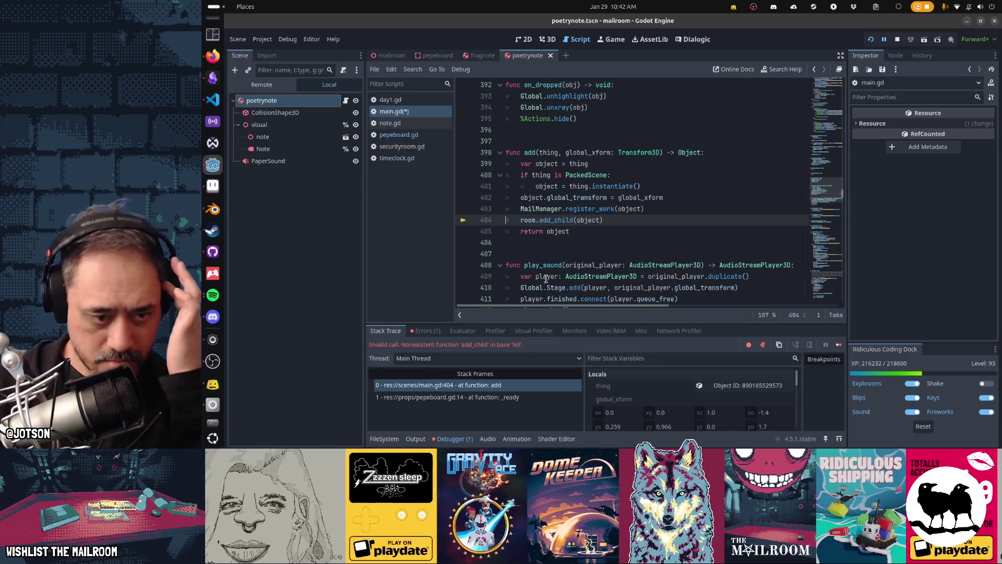
{"action": "left_click", "coordinate": [511, 397]}
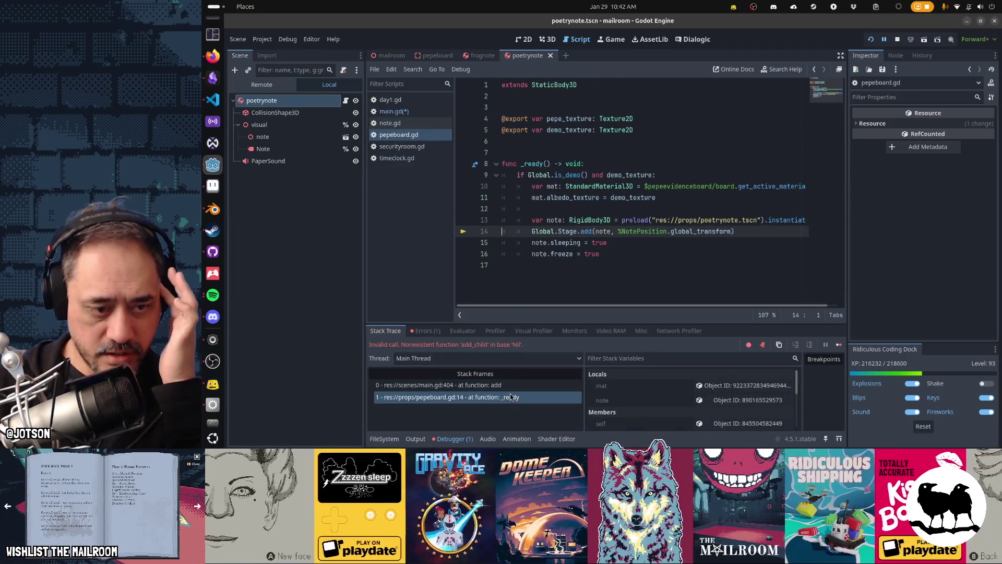
{"action": "left_click", "coordinate": [507, 387]}
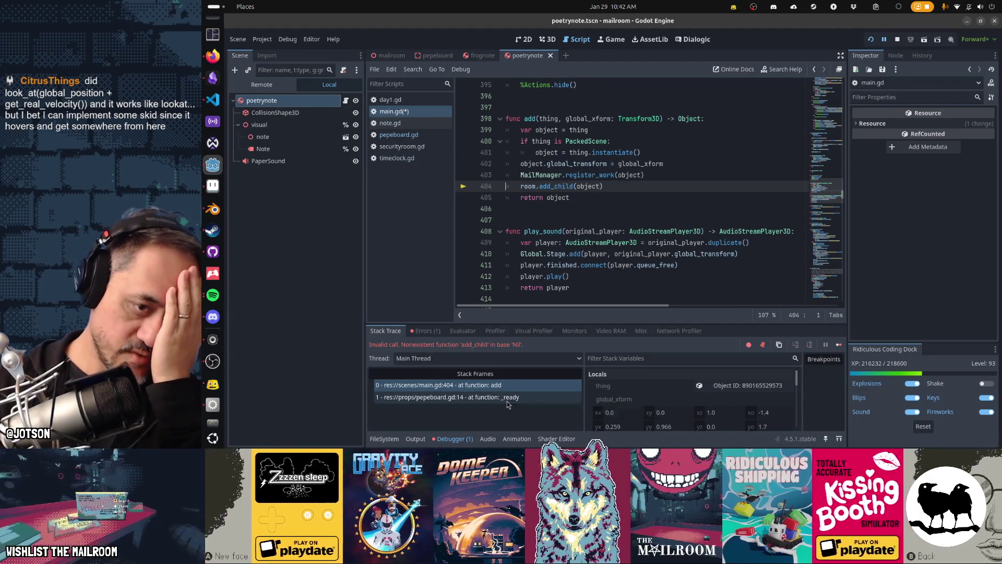
{"action": "left_click", "coordinate": [506, 398]}
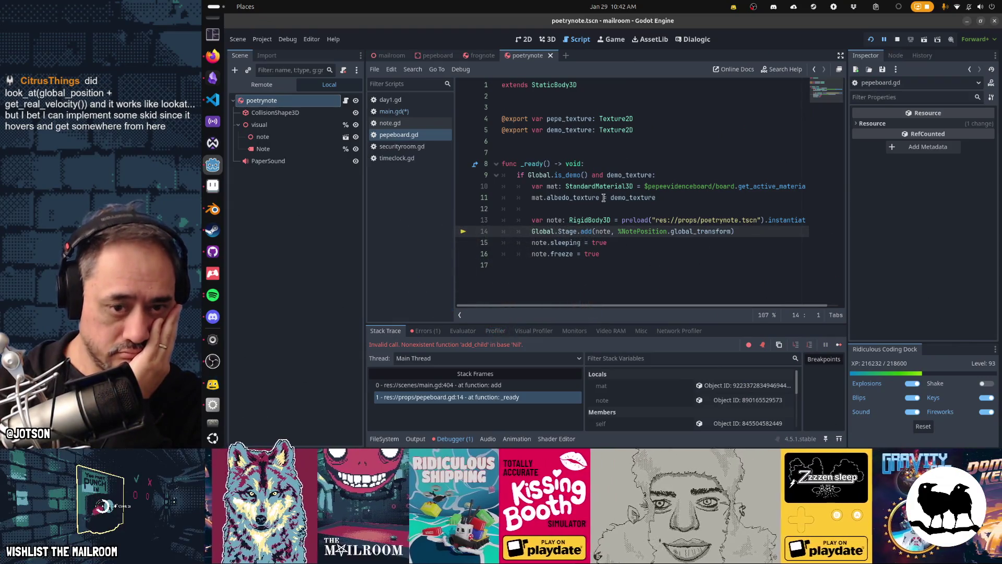
- Below the demo check, add a line connecting Global.Stage.ready to the note-setup function
{"action": "key", "text": "Up"}
{"action": "key", "text": "Up"}
{"action": "key", "text": "Up"}
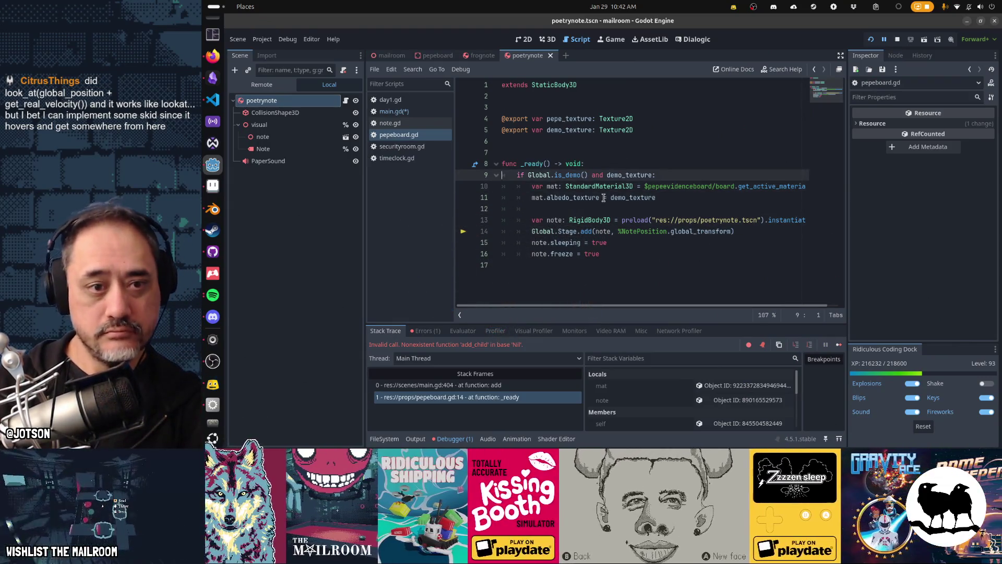
{"action": "key", "text": "End"}
{"action": "key", "text": "Return"}
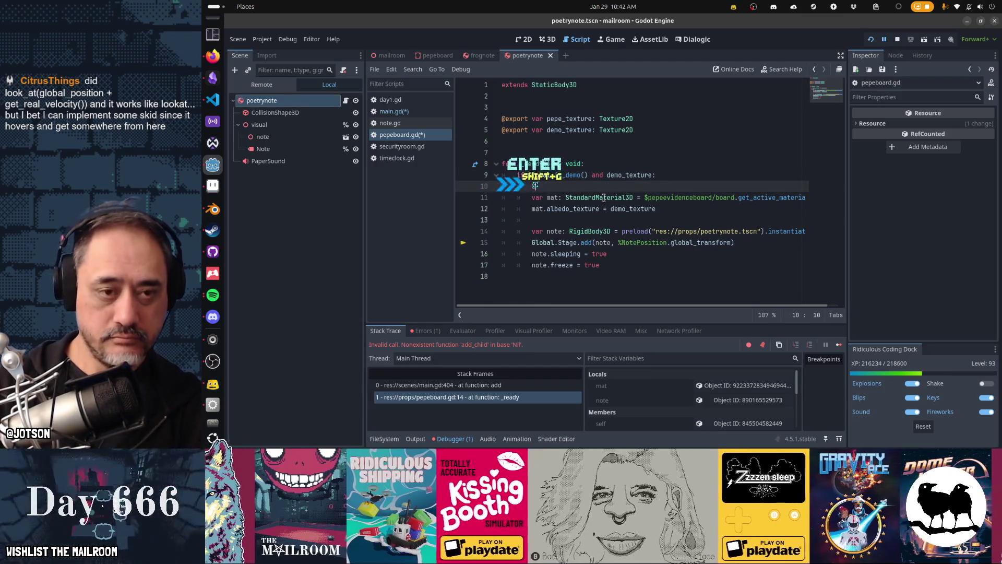
{"action": "type", "text": "Global.stage.conn"}
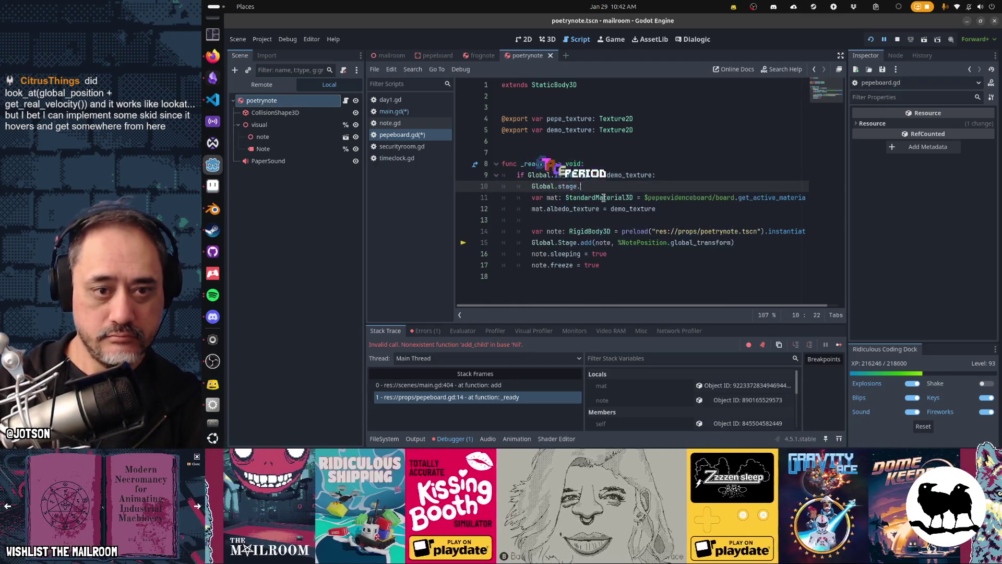
{"action": "key", "text": "ctrl+shift+Left"}
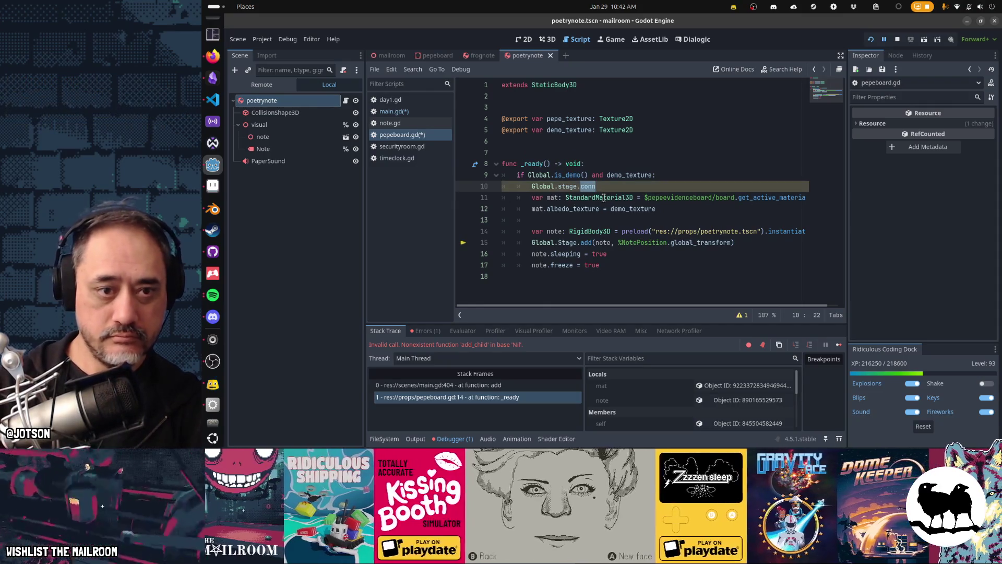
{"action": "type", "text": "Sta"}
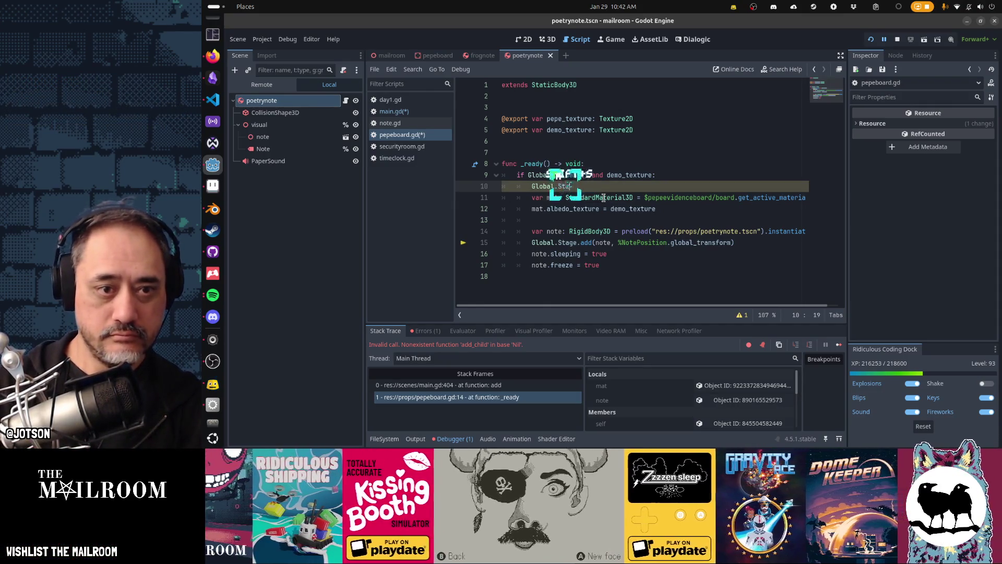
{"action": "type", "text": "ge.read"}
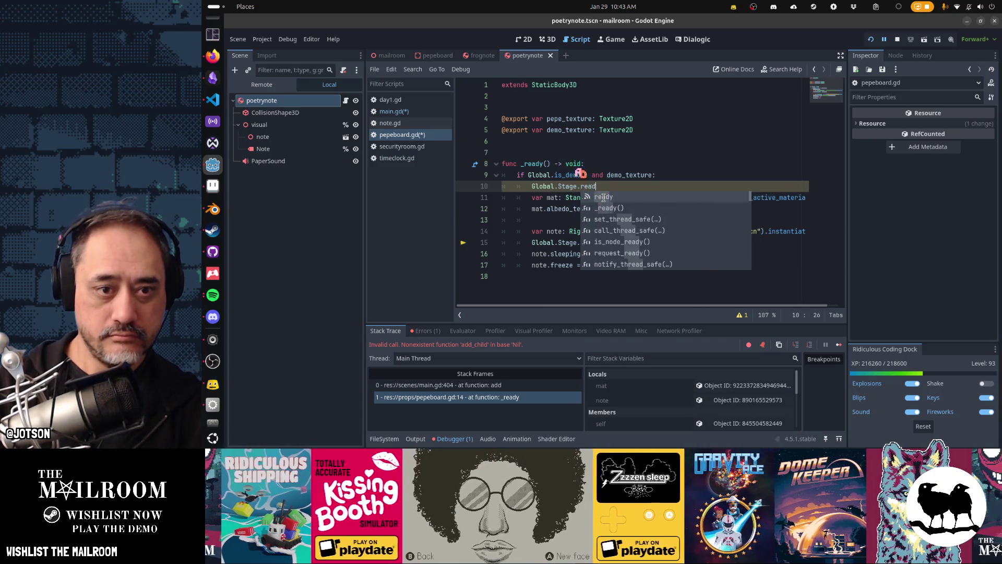
{"action": "type", "text": "y.connect(d"}
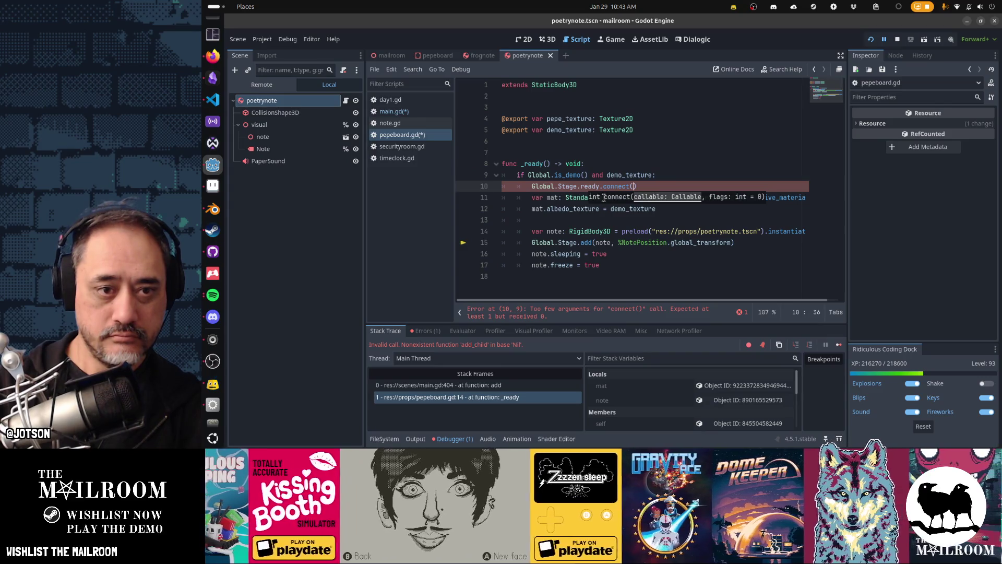
{"action": "type", "text": "emo_te"}
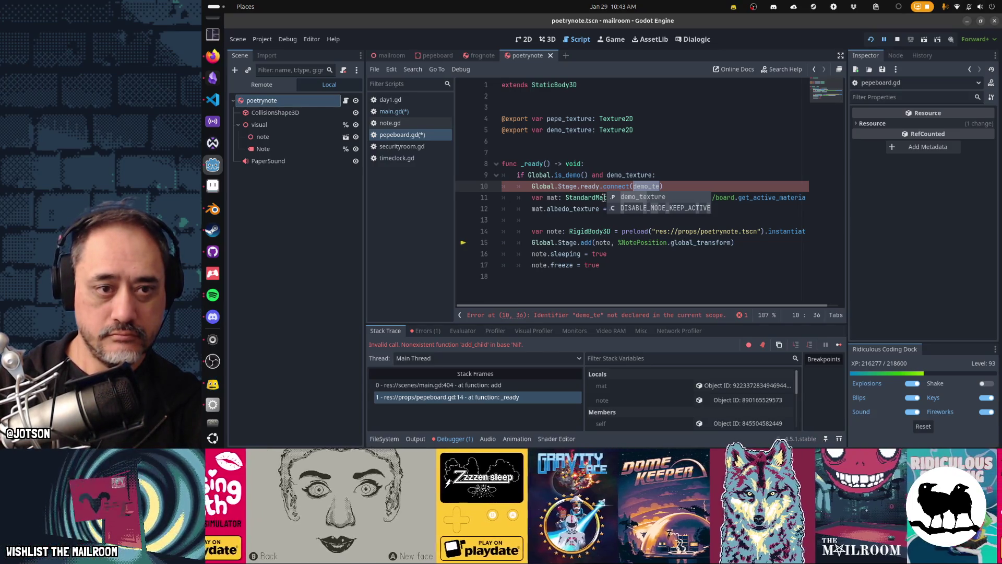
{"action": "type", "text": "xt"}
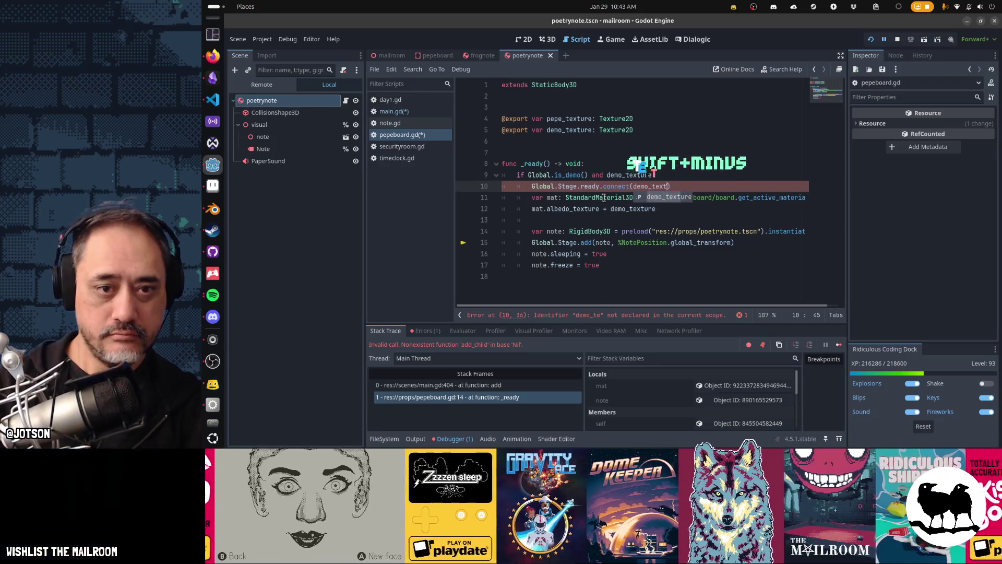
{"action": "key", "text": "BackSpace"}
{"action": "key", "text": "BackSpace"}
{"action": "key", "text": "BackSpace"}
{"action": "type", "text": "note"}
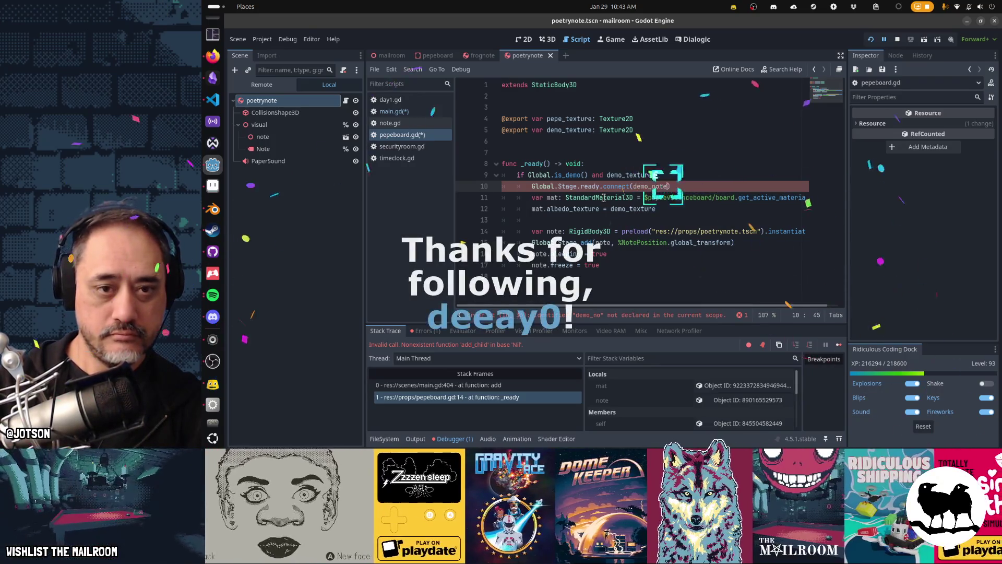
- Declare func demo_note() -> void: above the setup code, then save and rerun the game
{"action": "key", "text": "Return"}
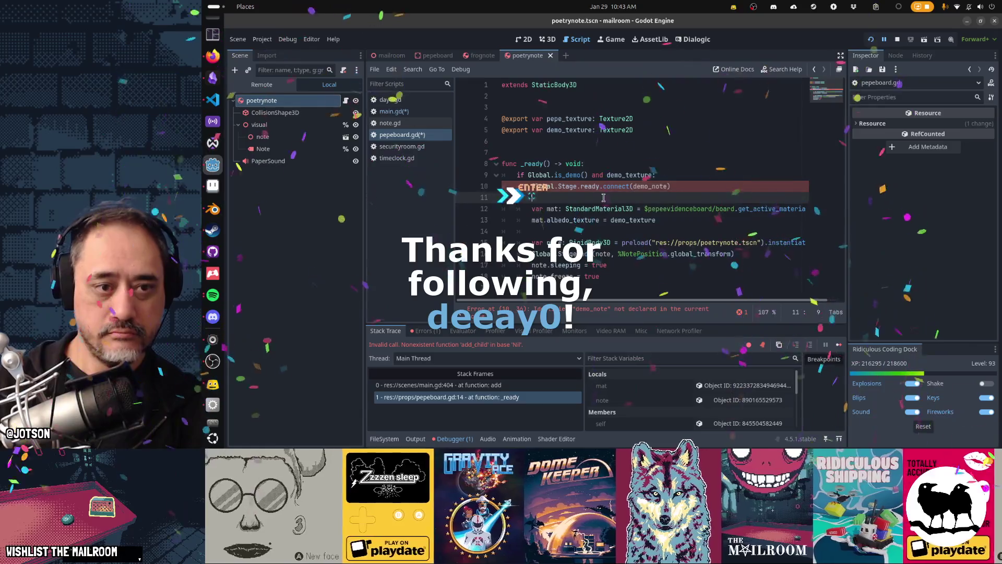
{"action": "key", "text": "BackSpace"}
{"action": "key", "text": "BackSpace"}
{"action": "key", "text": "Return"}
{"action": "key", "text": "Return"}
{"action": "type", "text": "func demo_note() -> void:"}
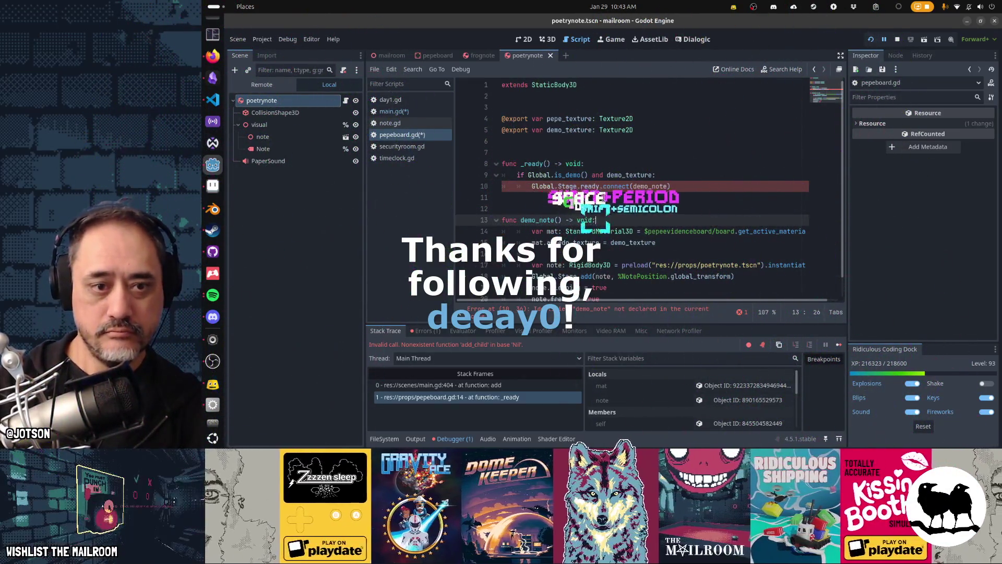
{"action": "key", "text": "Up"}
{"action": "key", "text": "Up"}
{"action": "key", "text": "Up"}
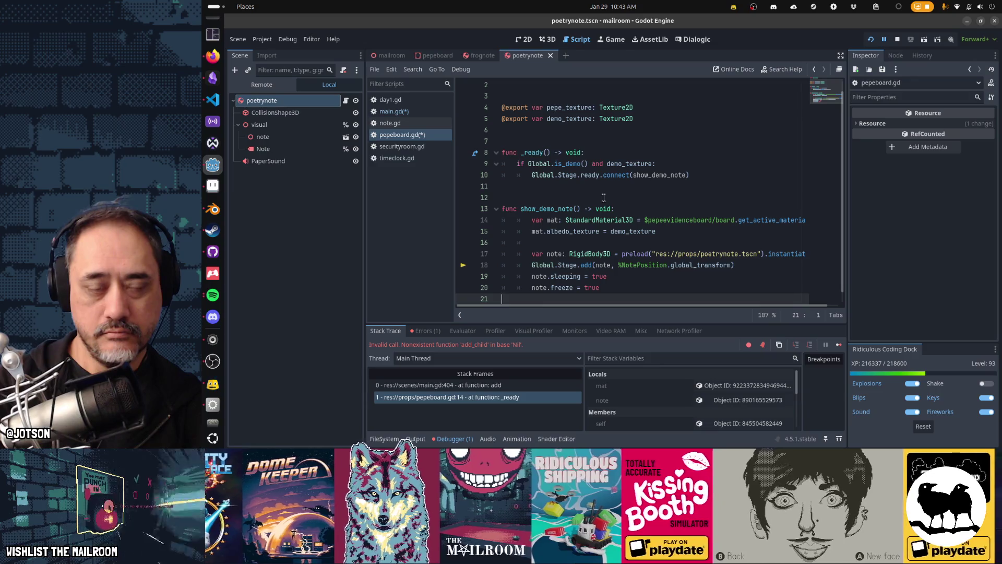
{"action": "key", "text": "F5"}
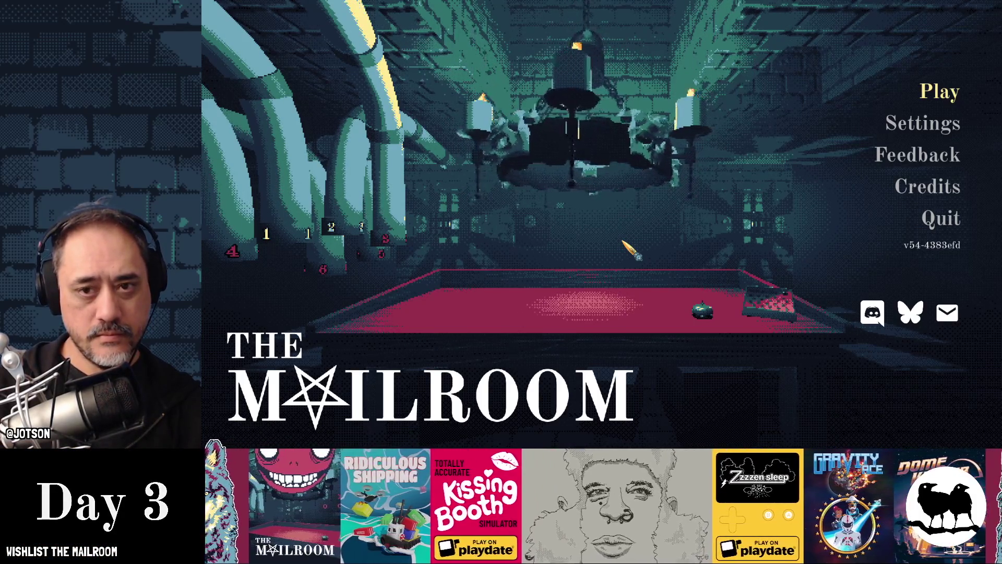
- Start the demo from the Testing menu and get past the controls screen and opening dialogue
{"action": "key", "text": "t"}
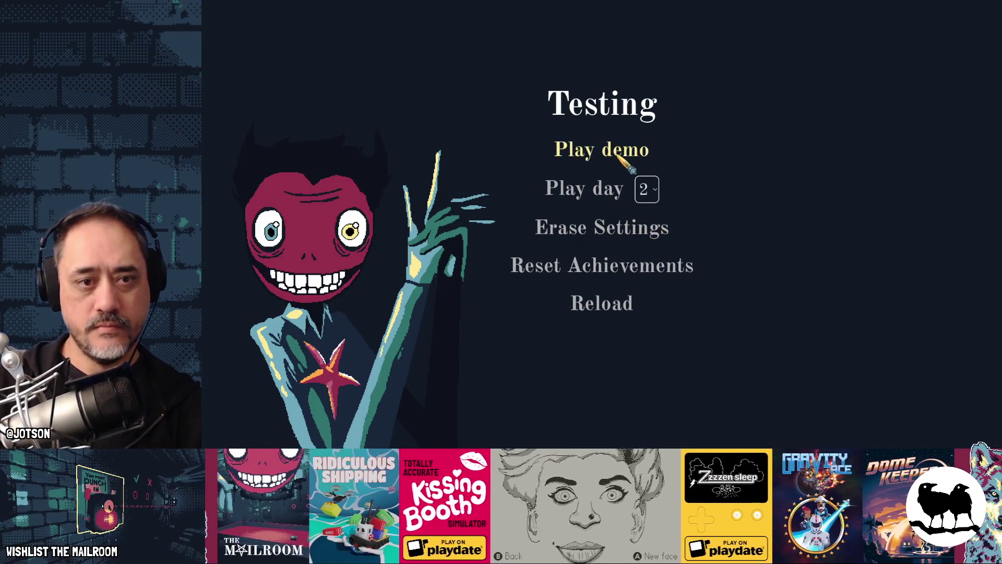
{"action": "left_click", "coordinate": [617, 157]}
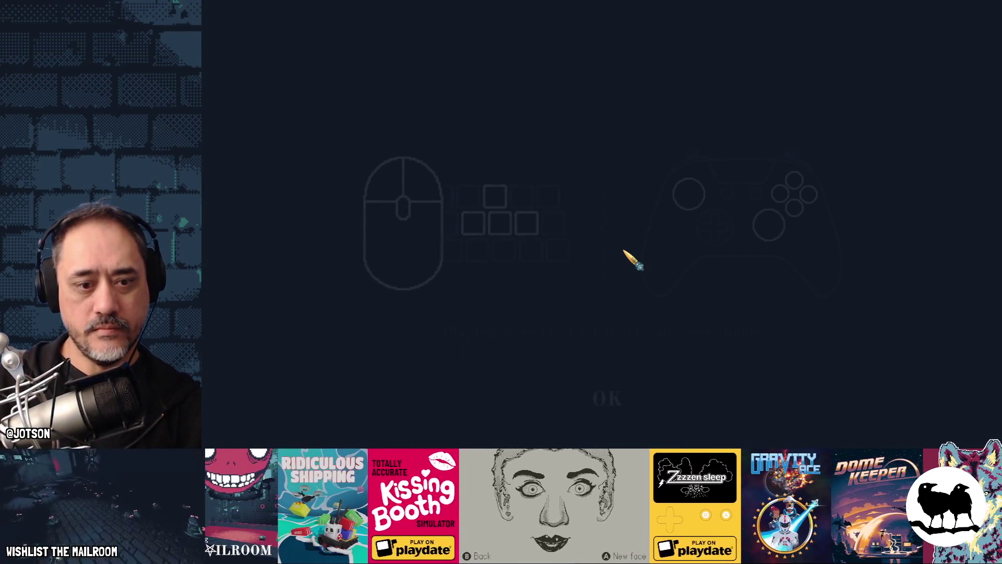
{"action": "left_click", "coordinate": [609, 398]}
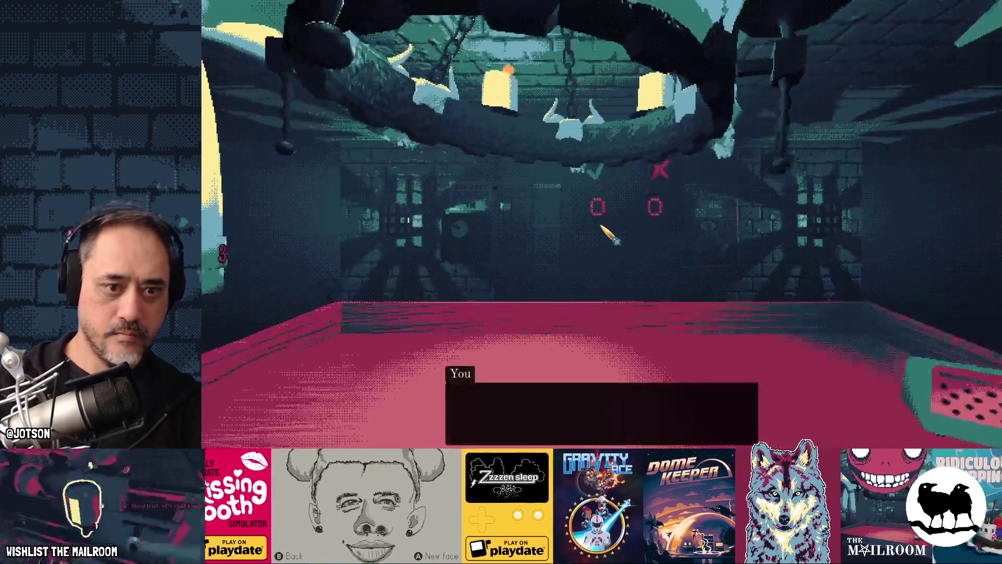
{"action": "left_click", "coordinate": [601, 226]}
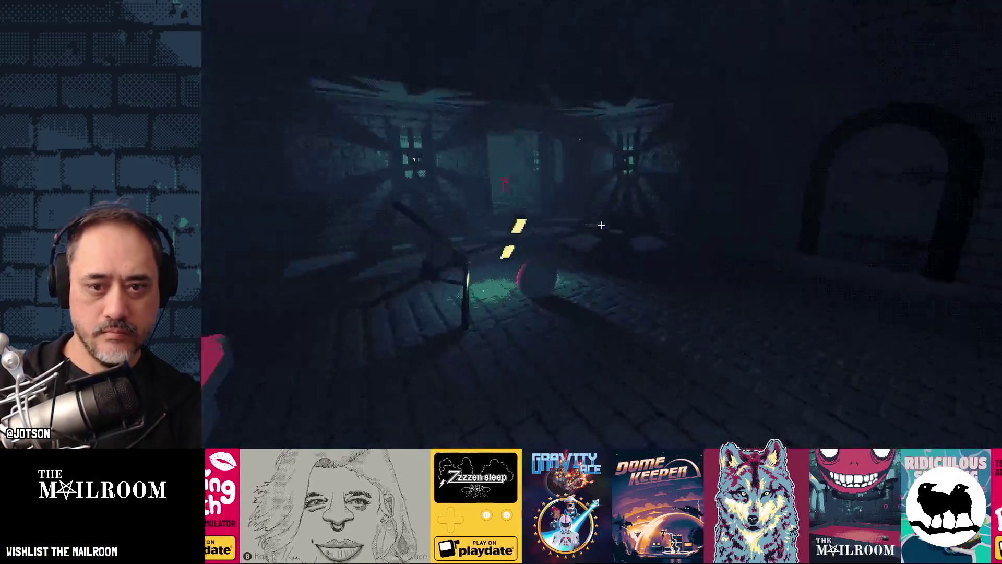
- Spawn the security key from the console, unlock the door and enter the Security Office
{"action": "key", "text": "grave"}
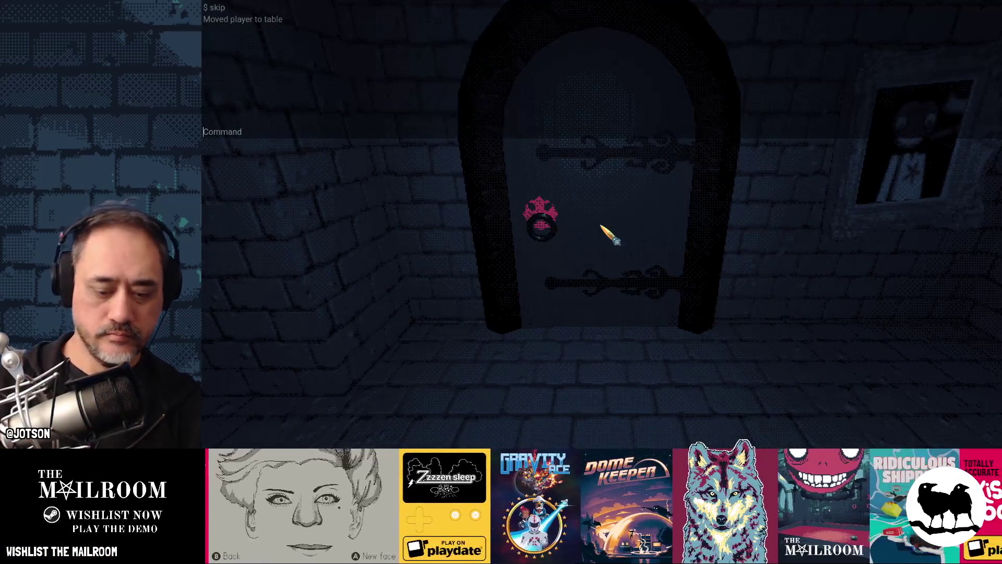
{"action": "type", "text": "yke"}
{"action": "key", "text": "Return"}
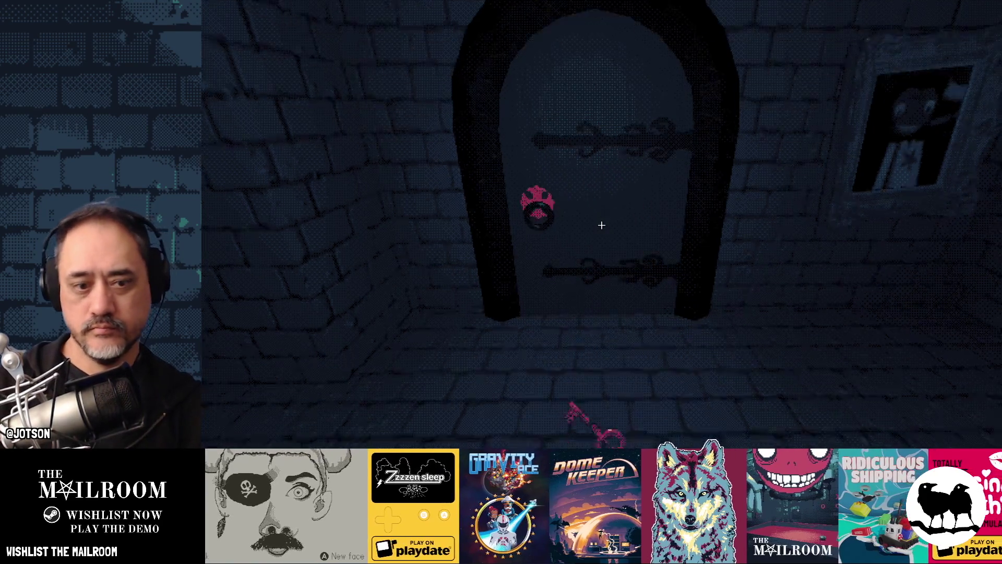
{"action": "left_click", "coordinate": [601, 225]}
{"action": "key", "text": "w"}
{"action": "left_click", "coordinate": [601, 226]}
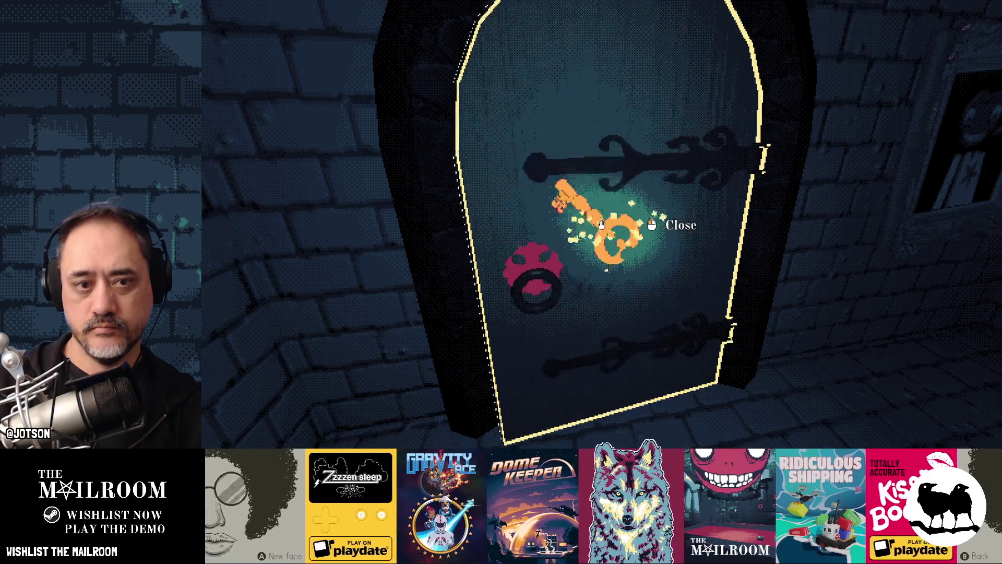
{"action": "key", "text": "w"}
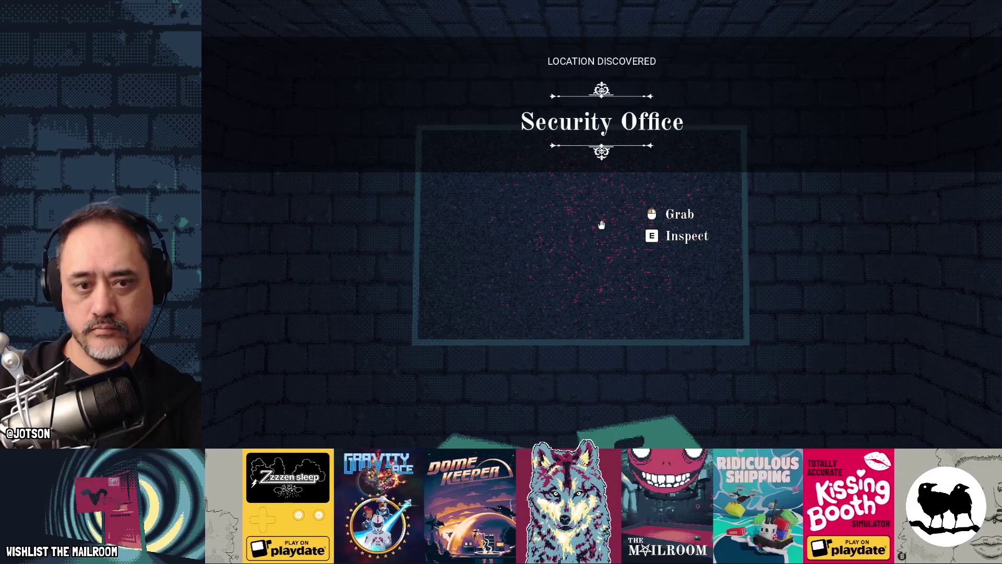
- Take the note from the monitor and inspect it to read the four-line poem
{"action": "left_click", "coordinate": [601, 224]}
{"action": "key", "text": "e"}
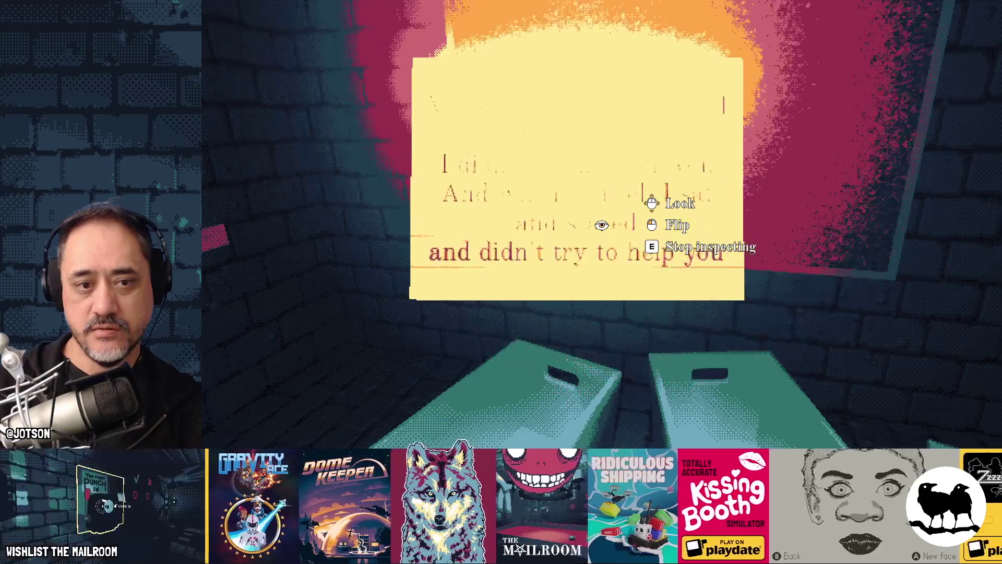
{"action": "key", "text": "e"}
{"action": "key", "text": "e"}
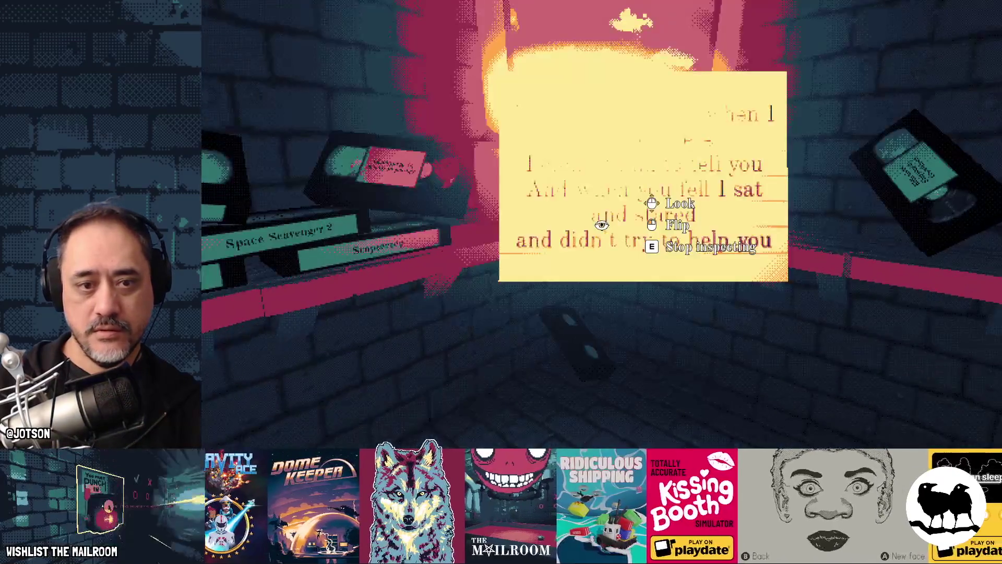
{"action": "key", "text": "e"}
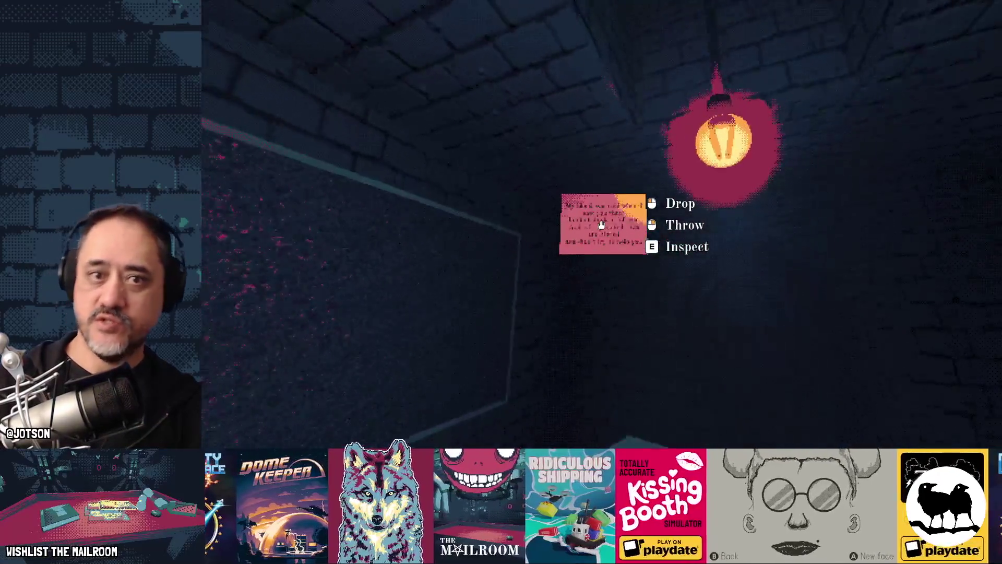
{"action": "key", "text": "e"}
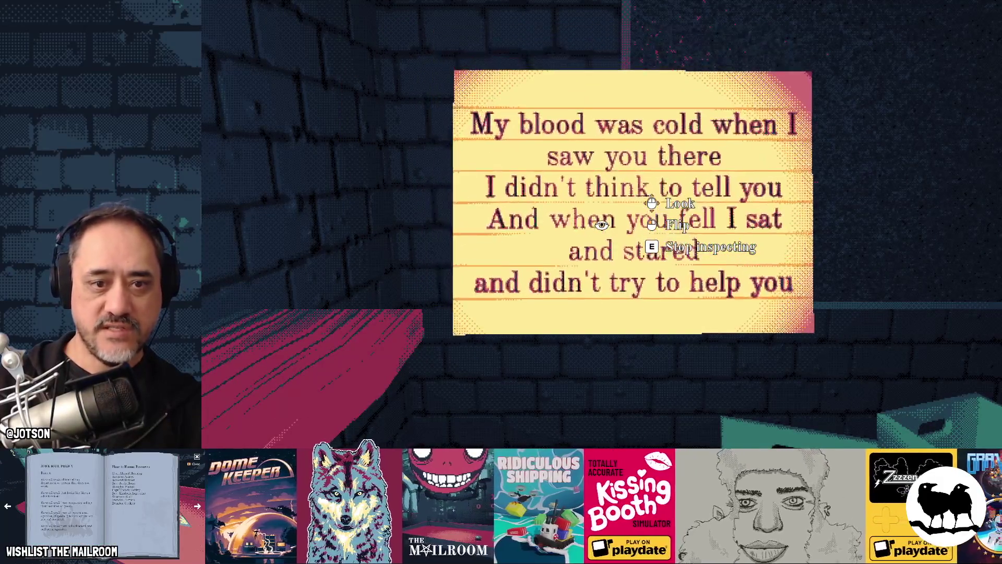
{"action": "key", "text": "e"}
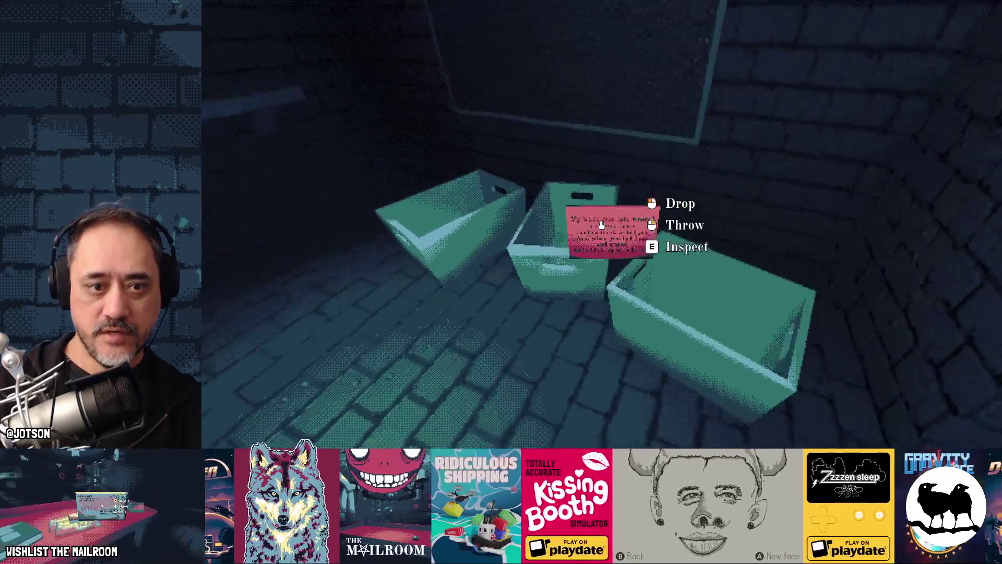
- Walk over to the crates and set the note down on the right green crate
{"action": "key", "text": "w"}
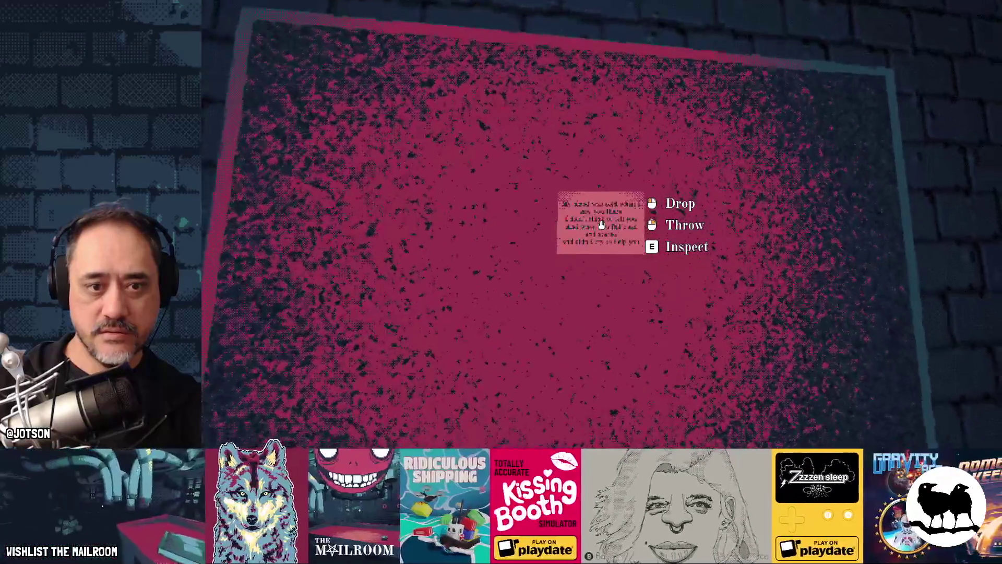
{"action": "key", "text": "s"}
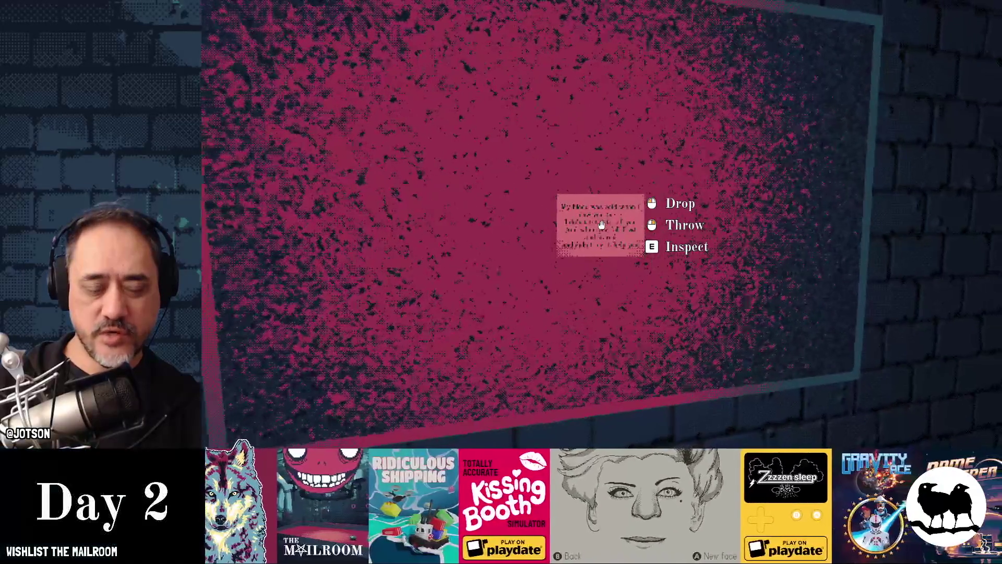
{"action": "key", "text": "w"}
{"action": "key", "text": "s"}
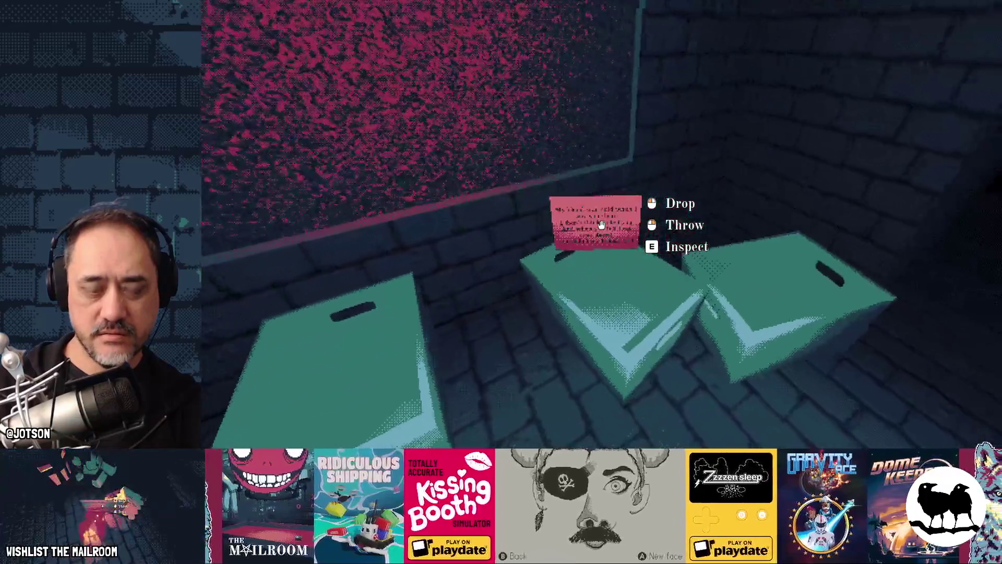
{"action": "left_click", "coordinate": [601, 225]}
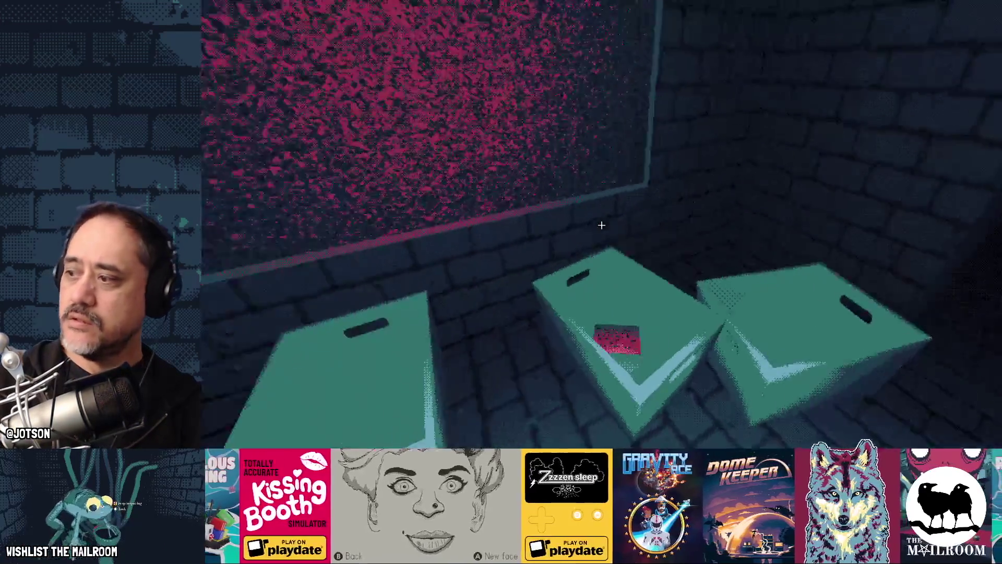
- After pausing and resuming, pick the note up from the crate, reread the poem, and pause again
{"action": "key", "text": "Escape"}
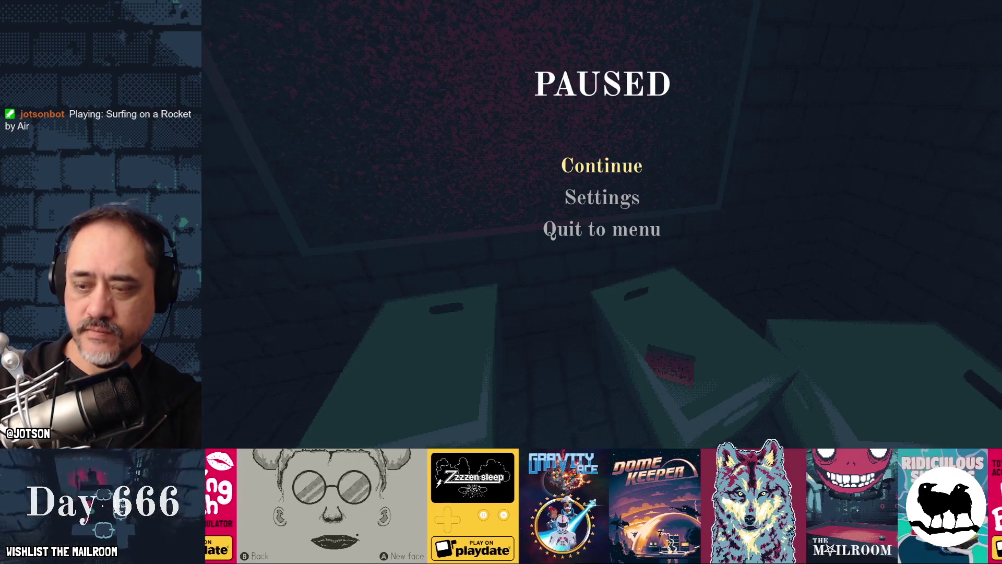
{"action": "left_click", "coordinate": [621, 172]}
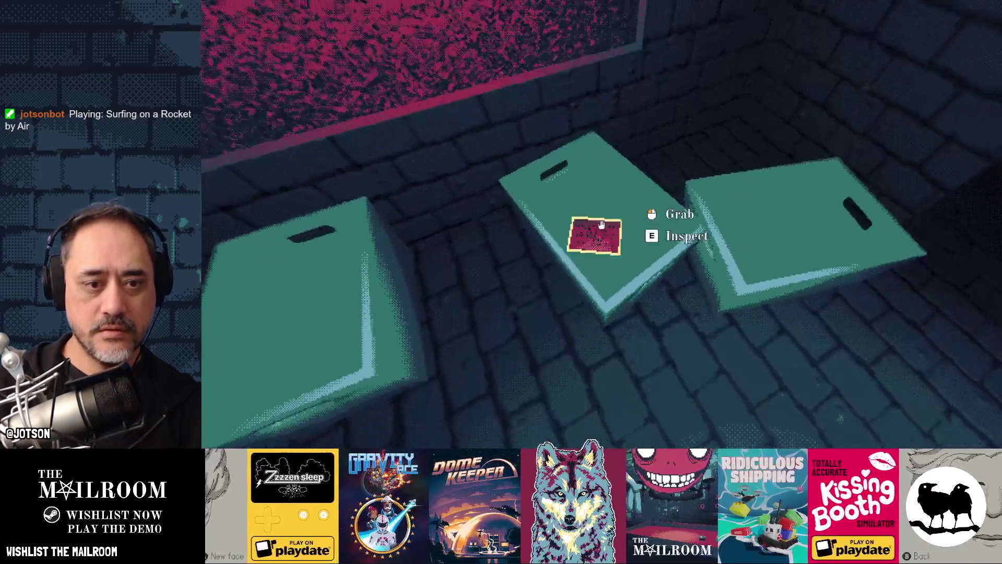
{"action": "left_click", "coordinate": [601, 224]}
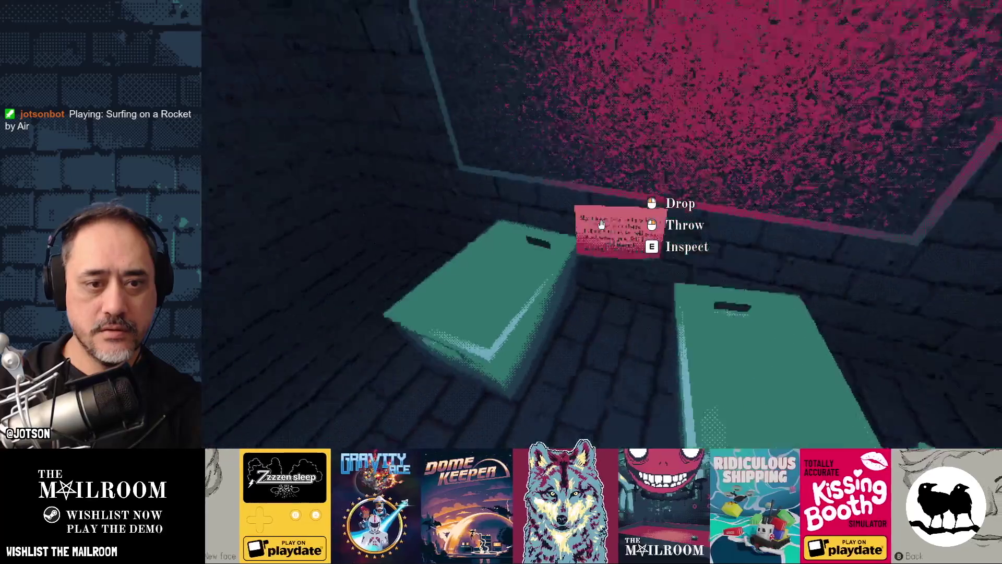
{"action": "key", "text": "e"}
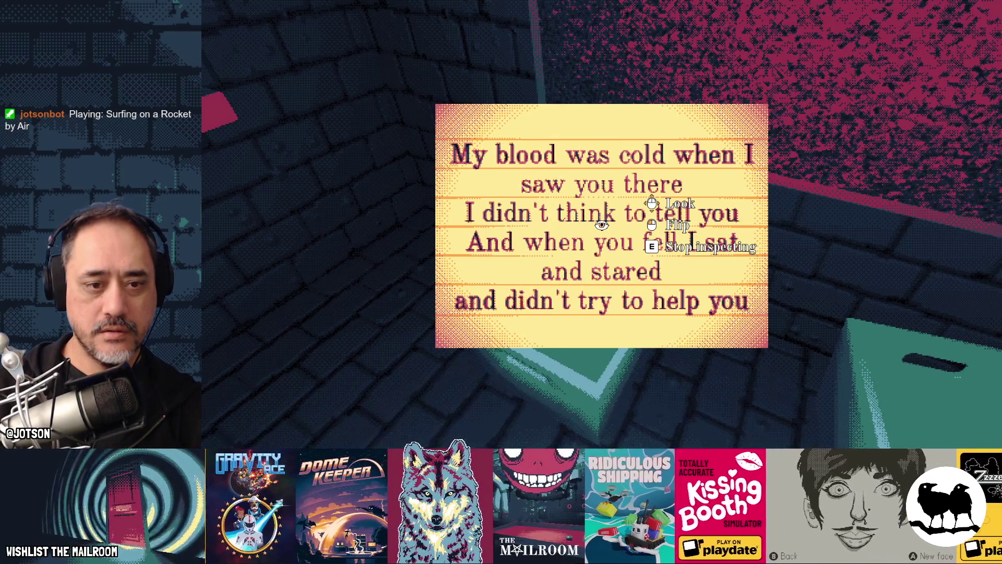
{"action": "key", "text": "e"}
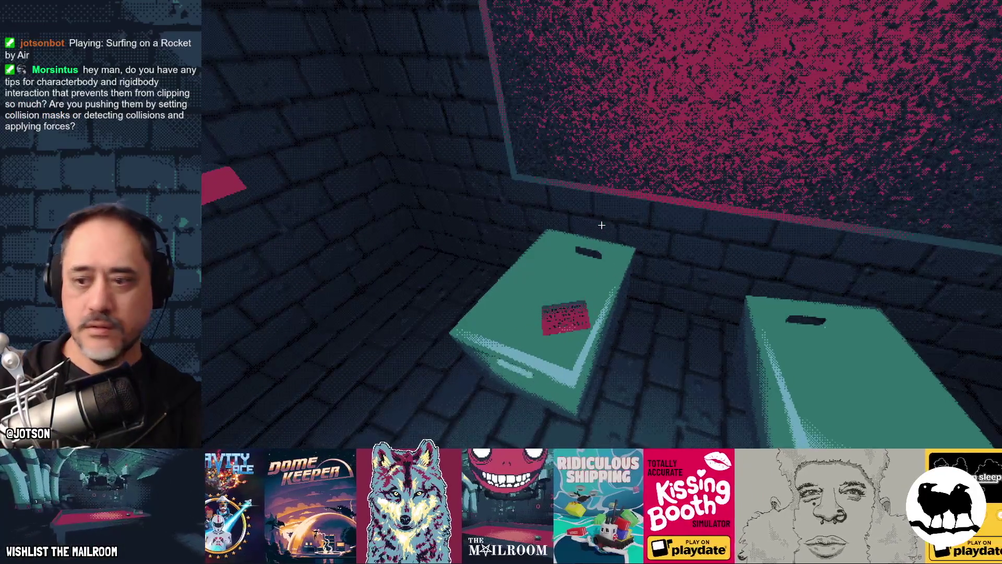
{"action": "key", "text": "Escape"}
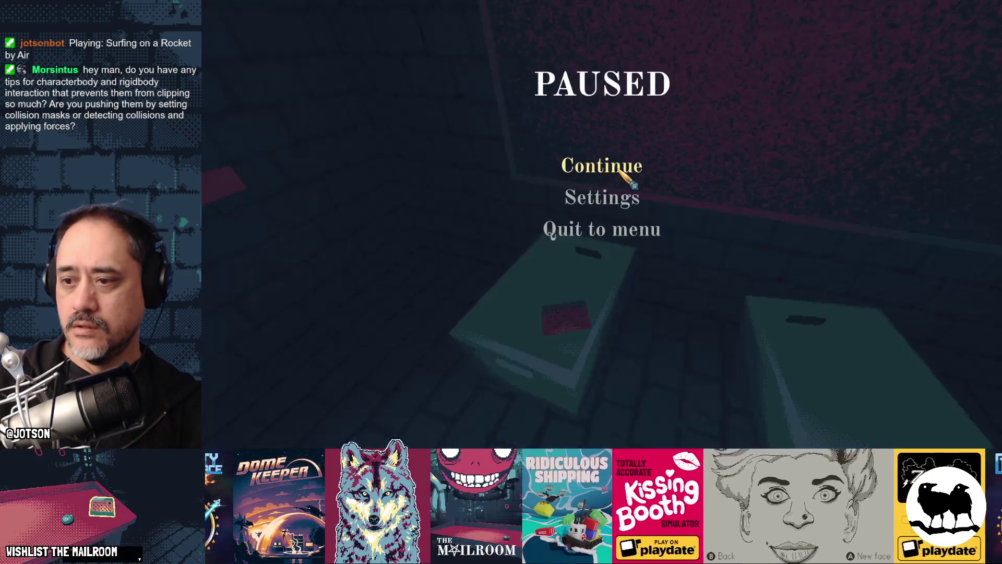
- Return to the Godot editor and view the pepeboard scene in the 3D workspace
{"action": "key", "text": "super"}
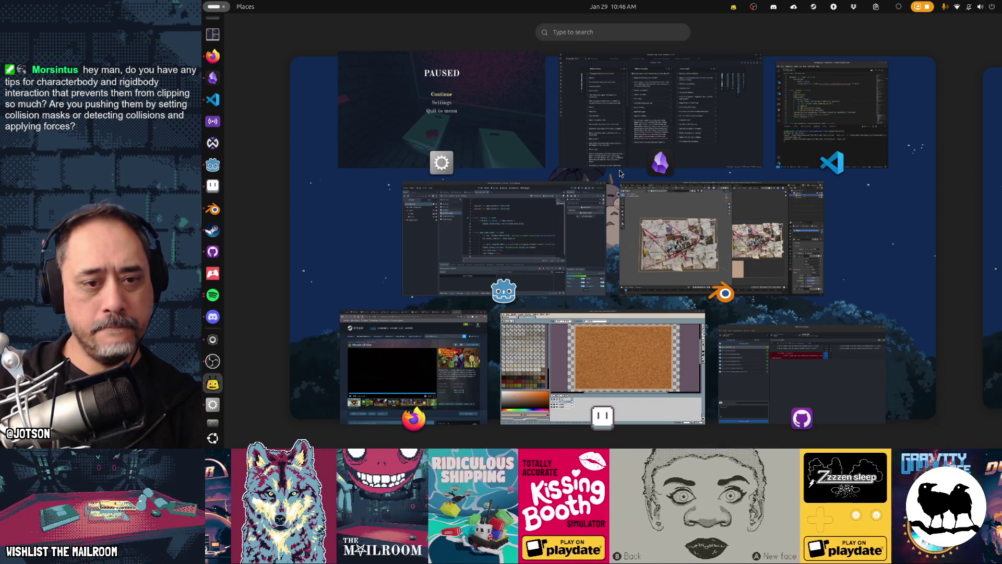
{"action": "left_click", "coordinate": [501, 245]}
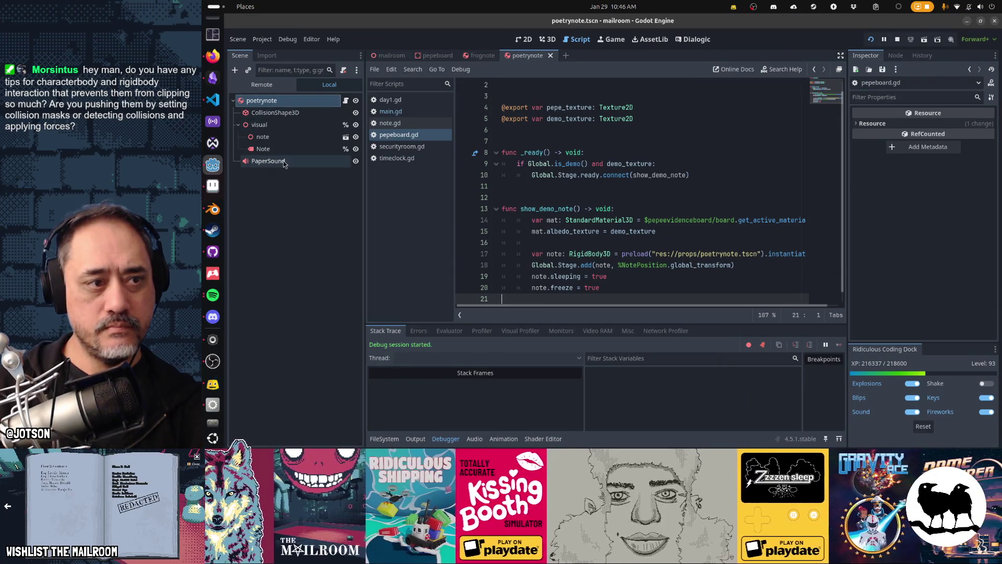
{"action": "left_click", "coordinate": [437, 55]}
{"action": "key", "text": "ctrl+F2"}
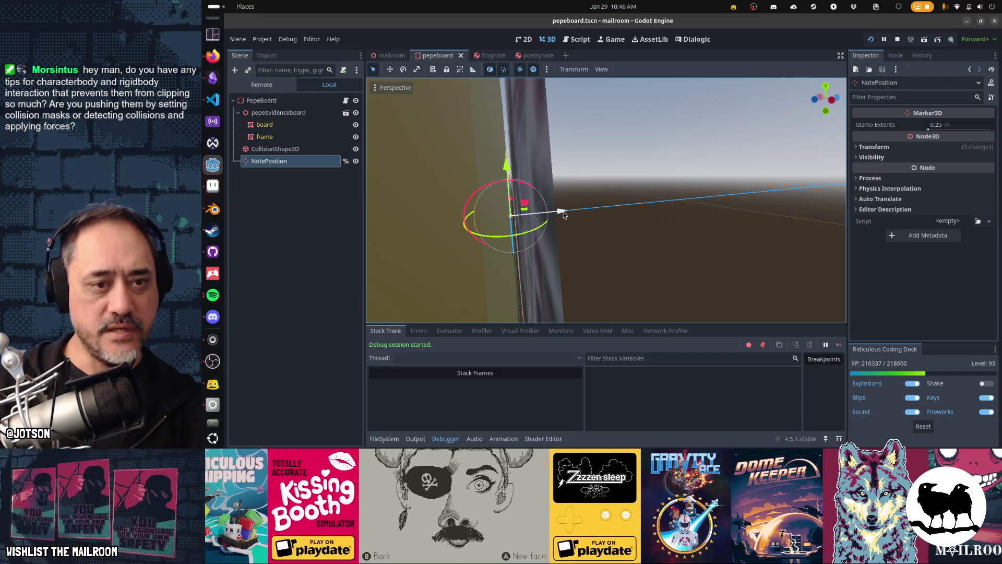
- Nudge the NotePosition marker along X and Z against the board wall, then save pepeboard.tscn
{"action": "left_click_drag", "start_coordinate": [563, 211], "coordinate": [562, 211]}
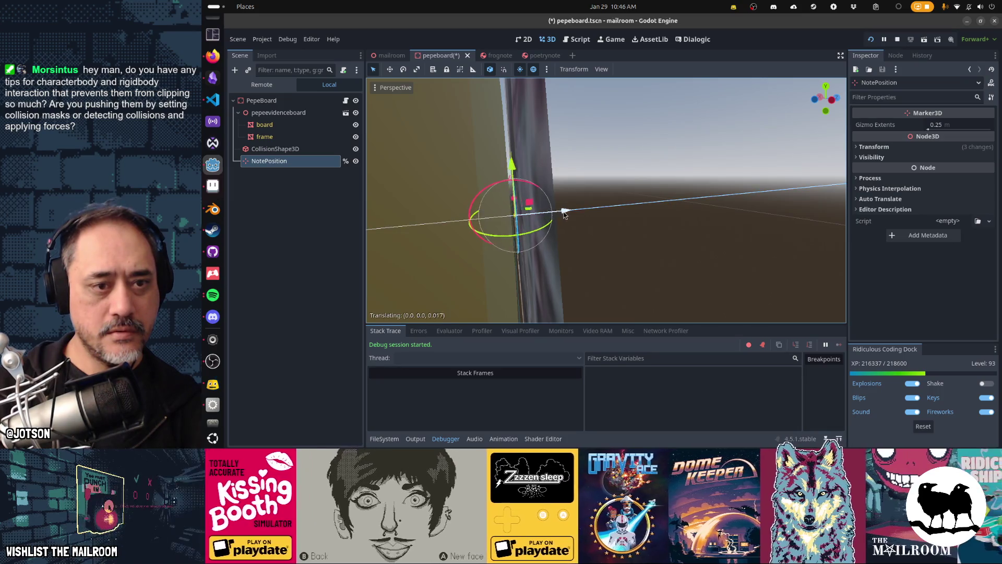
{"action": "mouse_move", "coordinate": [562, 214]}
{"action": "left_mouse_down"}
{"action": "mouse_move", "coordinate": [554, 222]}
{"action": "mouse_move", "coordinate": [566, 209]}
{"action": "left_mouse_up"}
{"action": "scroll", "coordinate": [565, 203], "scroll_direction": "up", "scroll_amount": 4}
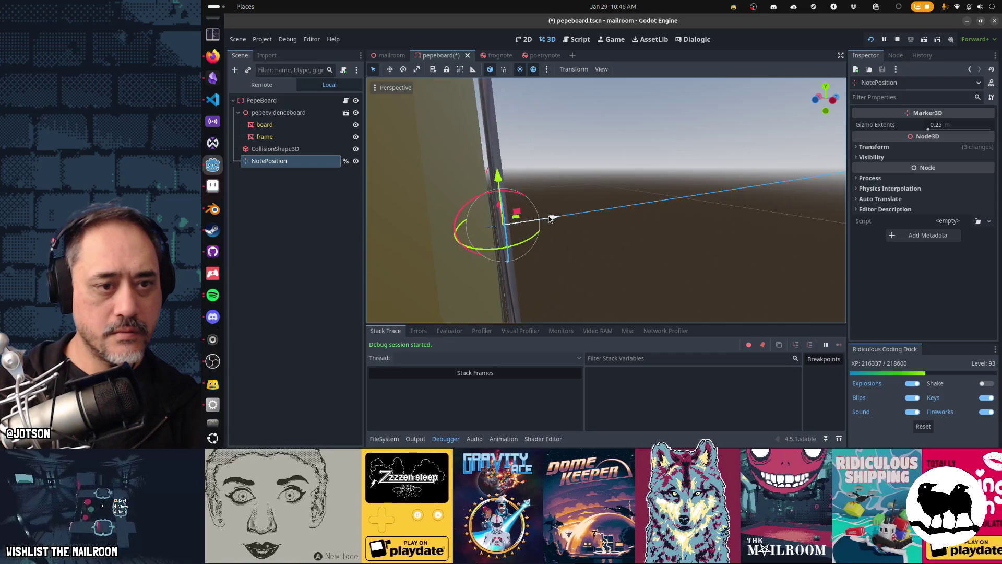
{"action": "left_click_drag", "start_coordinate": [548, 219], "coordinate": [527, 226]}
{"action": "scroll", "coordinate": [456, 207], "scroll_direction": "up", "scroll_amount": 3}
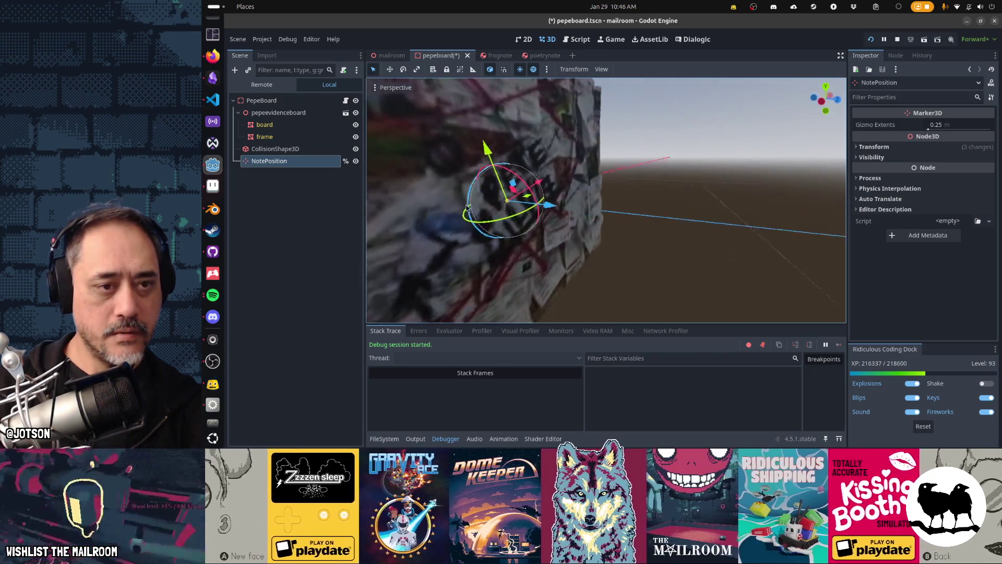
{"action": "scroll", "coordinate": [457, 207], "scroll_direction": "down", "scroll_amount": 3}
{"action": "key", "text": "ctrl+s"}
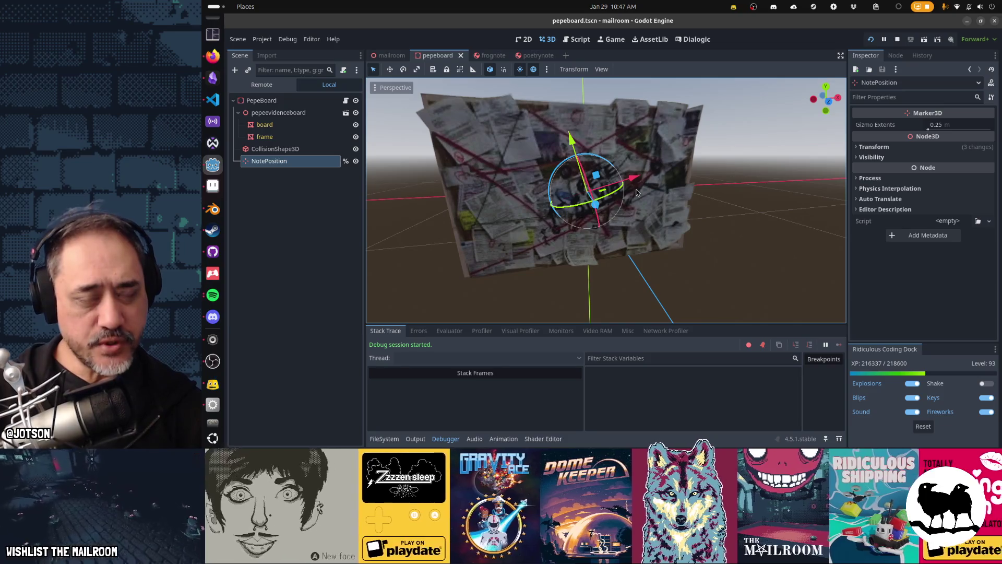
{"action": "key", "text": "Escape"}
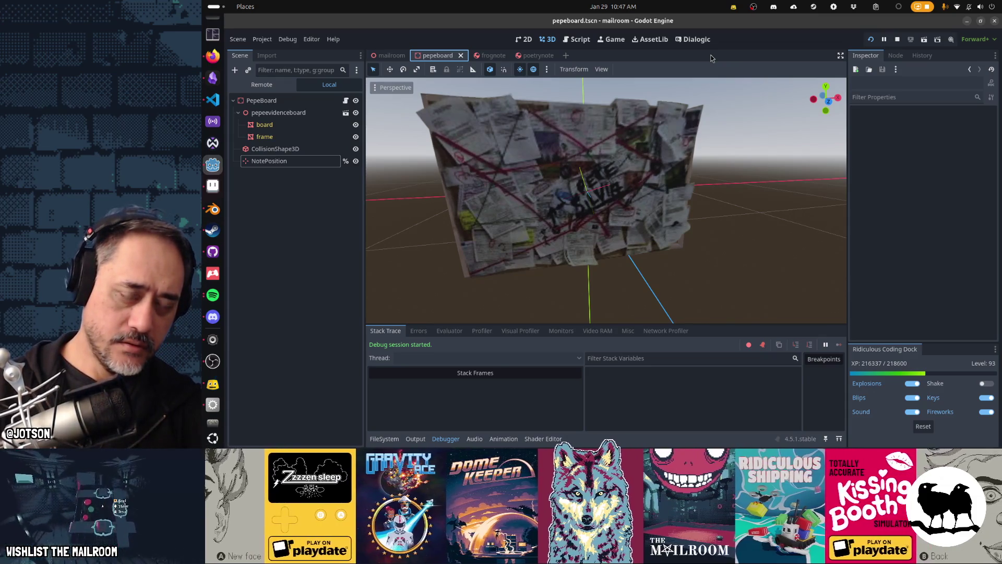
- Give the new scene a CharacterBody3D root node, found by searching 'character'
{"action": "key", "text": "alt+shift+o"}
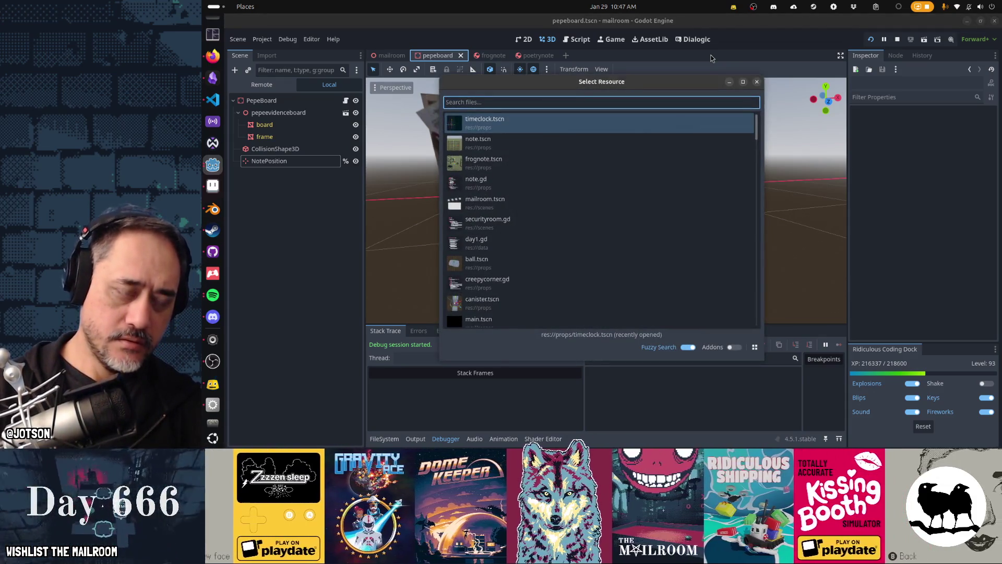
{"action": "key", "text": "Escape"}
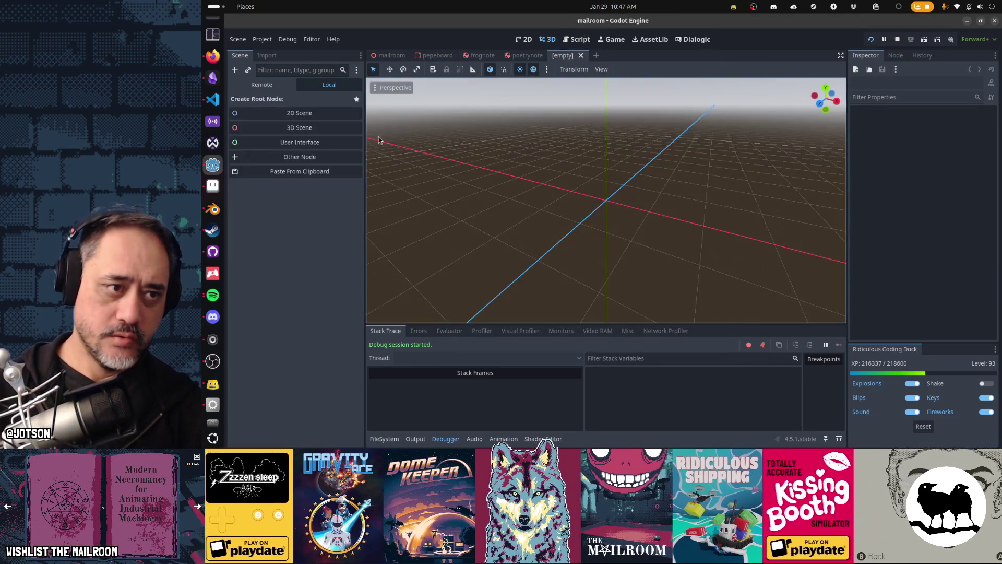
{"action": "key", "text": "ctrl+a"}
{"action": "type", "text": "character"}
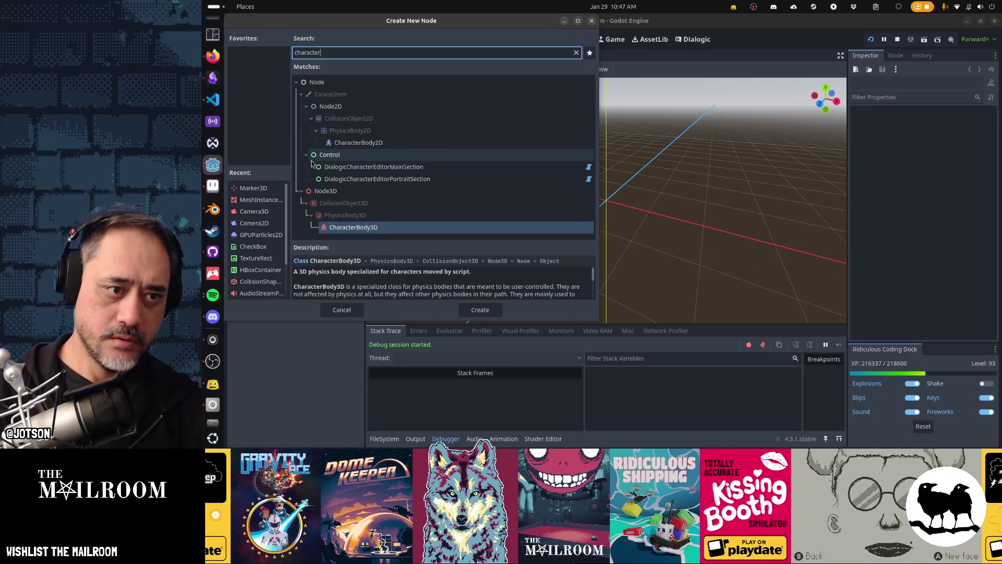
{"action": "key", "text": "Return"}
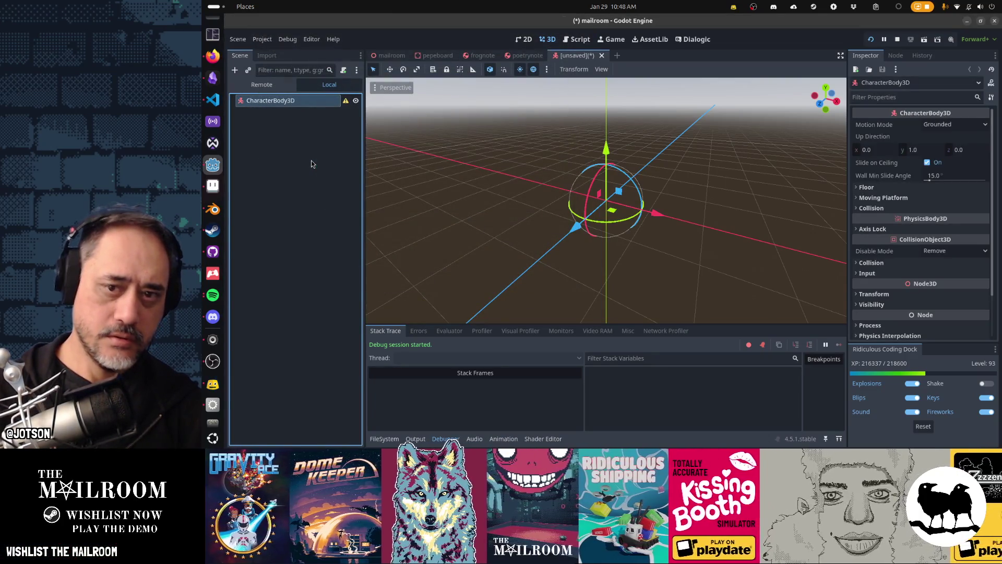
- Expand and collapse the body's safe margin and collision layer/mask settings in the Inspector
{"action": "left_click", "coordinate": [877, 208]}
{"action": "left_click", "coordinate": [880, 210]}
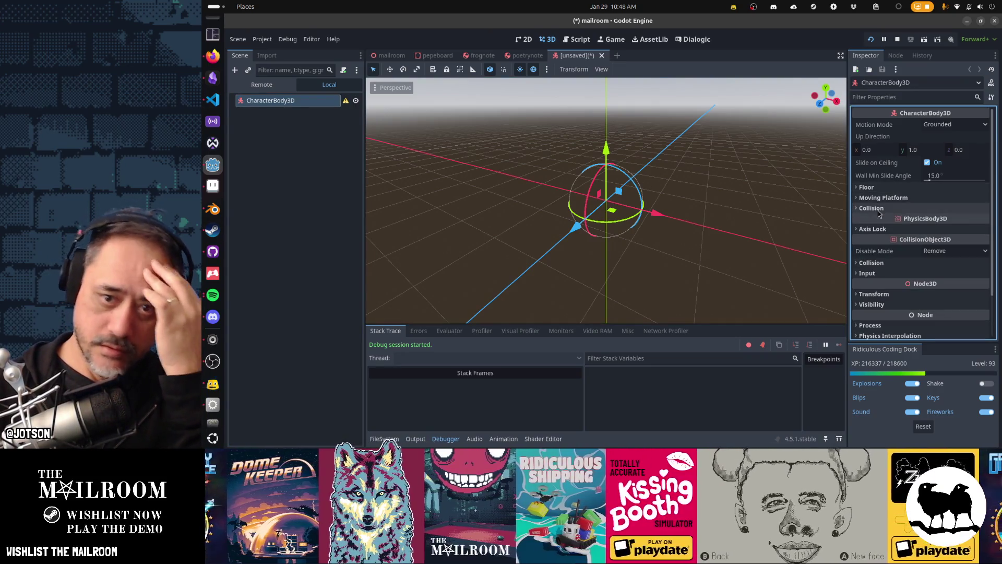
{"action": "scroll", "coordinate": [878, 211], "scroll_direction": "down", "scroll_amount": 2}
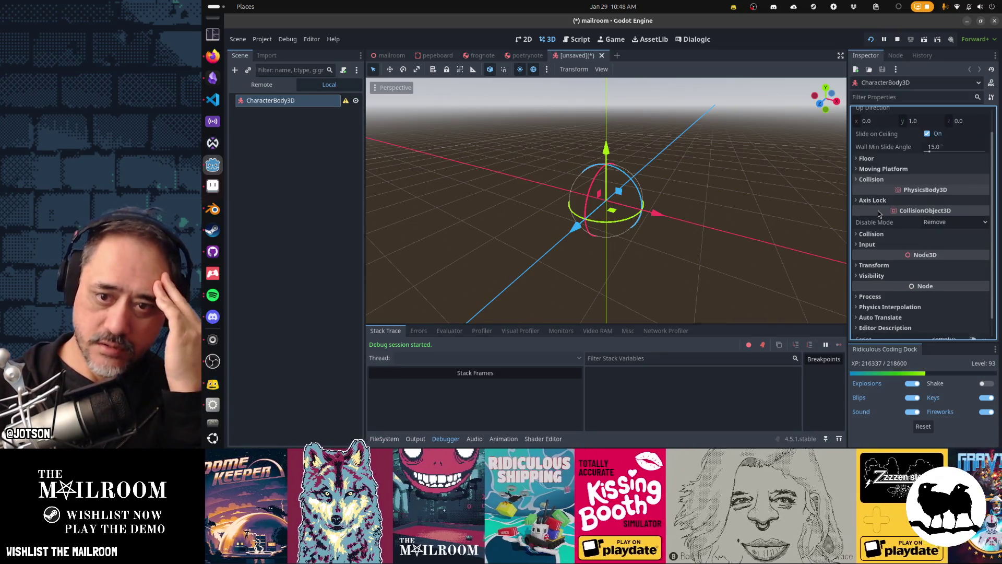
{"action": "left_click", "coordinate": [879, 211]}
{"action": "scroll", "coordinate": [885, 232], "scroll_direction": "down", "scroll_amount": 1}
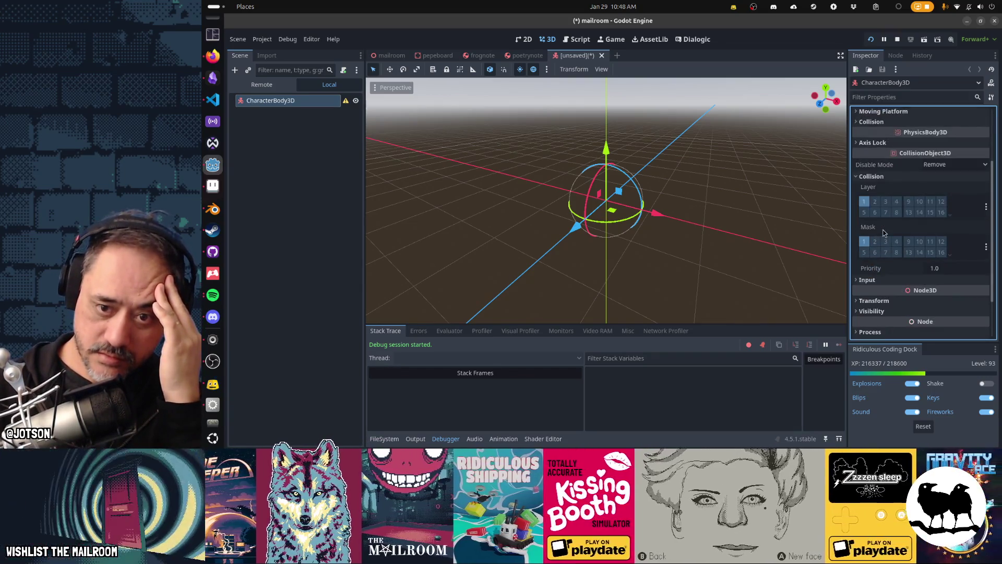
{"action": "scroll", "coordinate": [884, 233], "scroll_direction": "up", "scroll_amount": 2}
{"action": "left_click", "coordinate": [886, 232]}
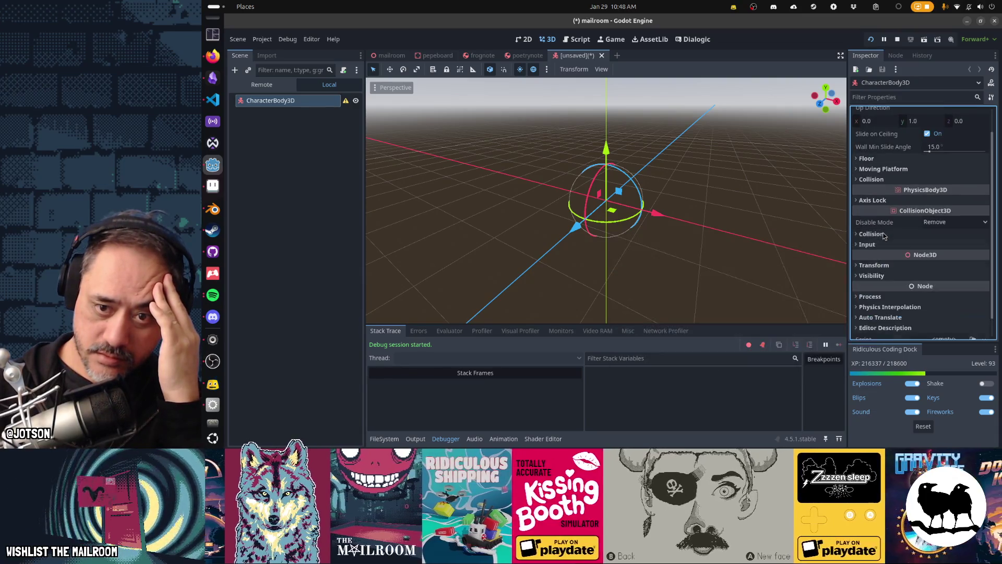
- Briefly expand the axis lock, collision, moving platform and floor sections, then collapse each again
{"action": "left_click", "coordinate": [882, 202]}
{"action": "left_click", "coordinate": [883, 202]}
{"action": "left_click", "coordinate": [878, 180]}
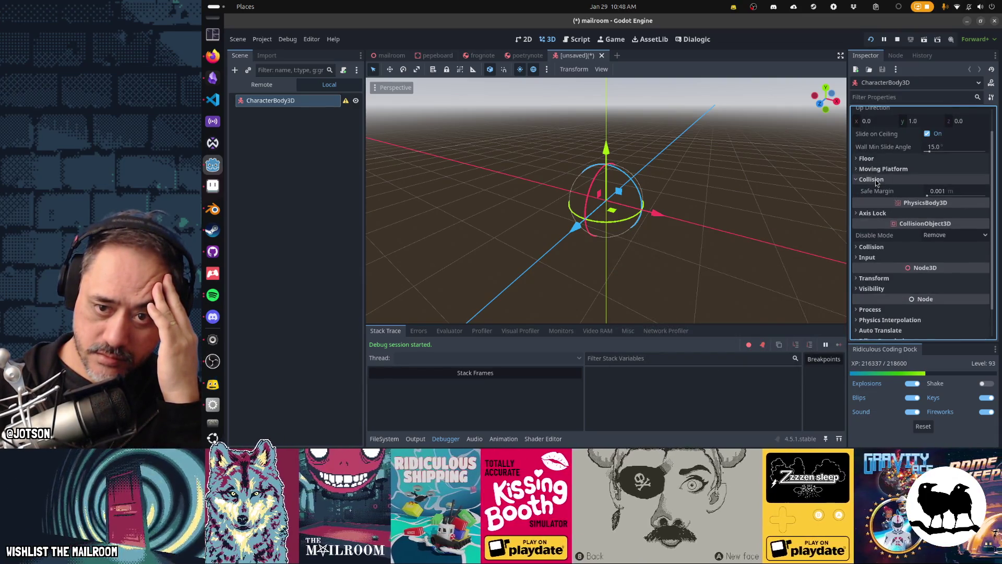
{"action": "left_click", "coordinate": [878, 181]}
{"action": "left_click", "coordinate": [881, 169]}
{"action": "left_click", "coordinate": [881, 169]}
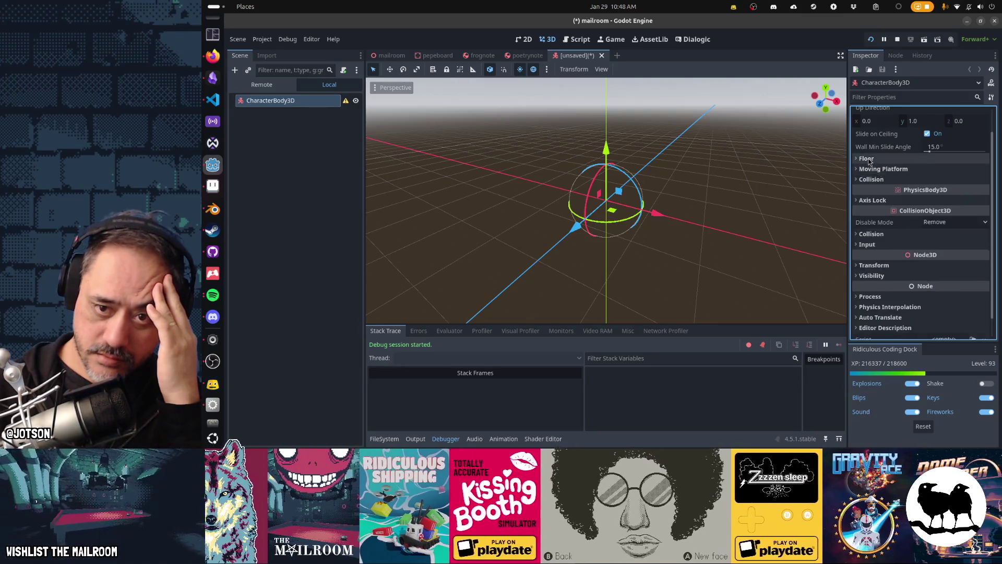
{"action": "left_click", "coordinate": [867, 158]}
{"action": "left_click", "coordinate": [867, 158]}
- Check the input and collision layer/mask sections, then switch to the script workspace
{"action": "scroll", "coordinate": [869, 217], "scroll_direction": "up", "scroll_amount": 1}
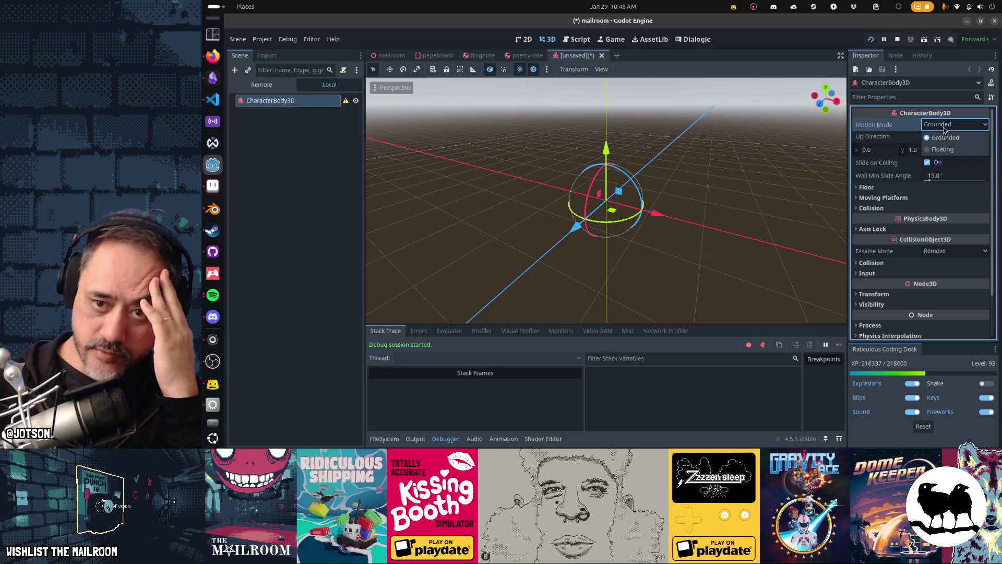
{"action": "scroll", "coordinate": [873, 242], "scroll_direction": "down", "scroll_amount": 2}
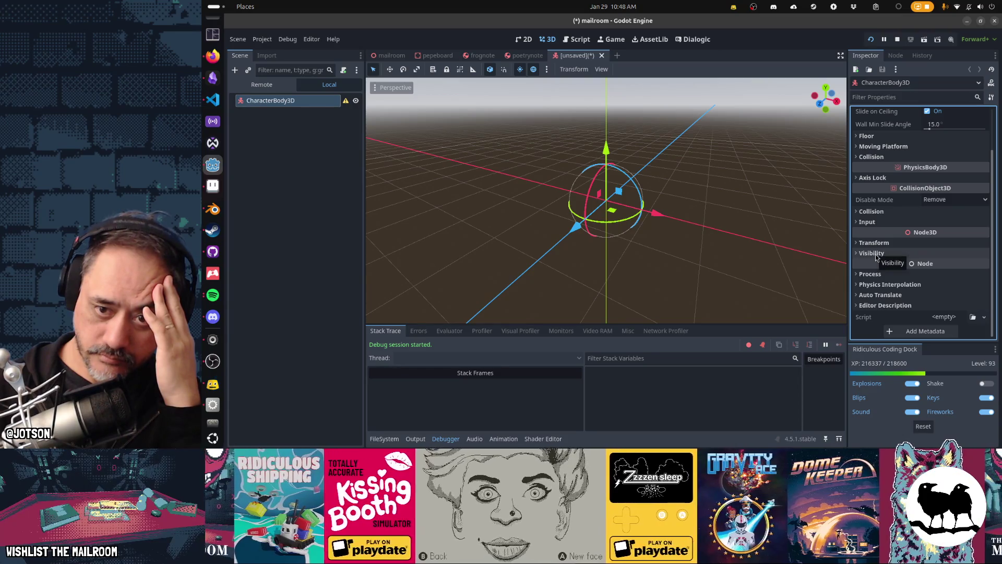
{"action": "left_click", "coordinate": [877, 223]}
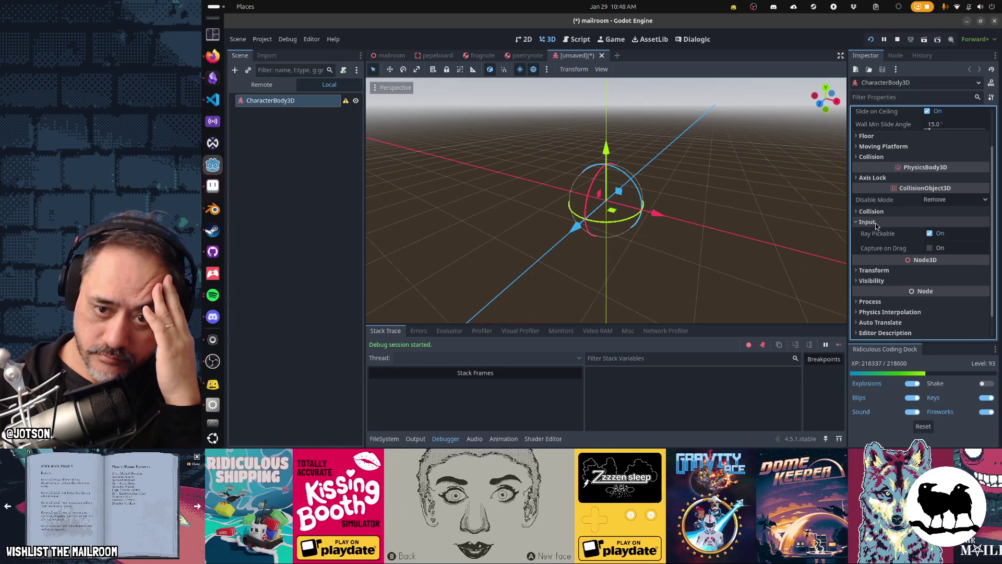
{"action": "left_click", "coordinate": [877, 223]}
{"action": "left_click", "coordinate": [877, 211]}
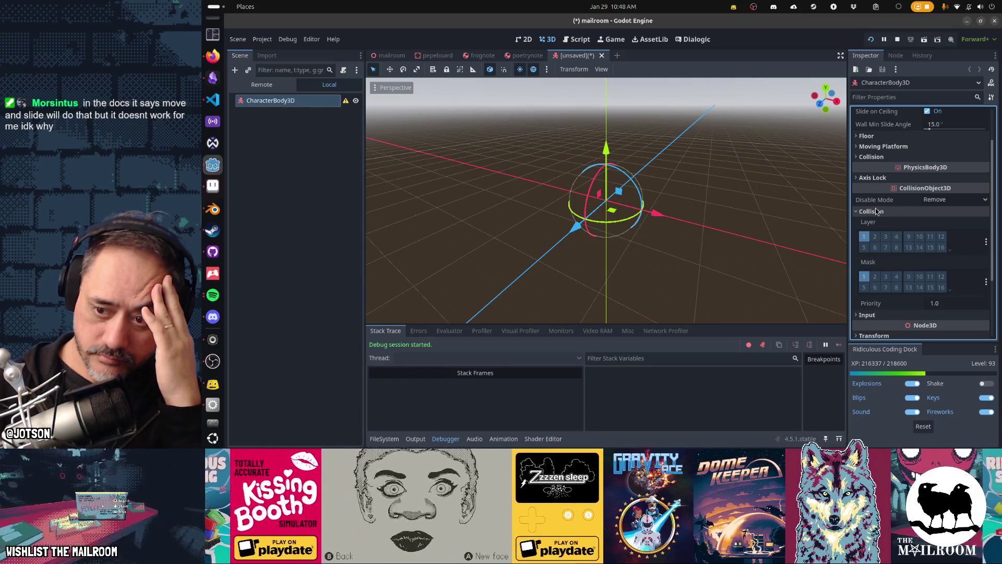
{"action": "left_click", "coordinate": [877, 211]}
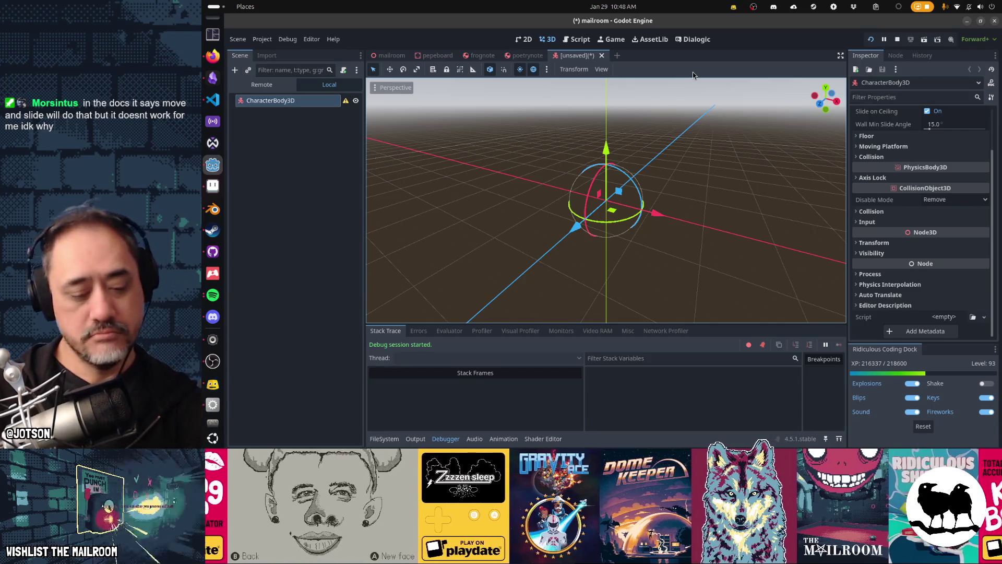
{"action": "key", "text": "ctrl+F3"}
- Open the CharacterBody3D docs at move_and_slide(), then close the unsaved CharacterBody3D scene
{"action": "left_click", "coordinate": [783, 75]}
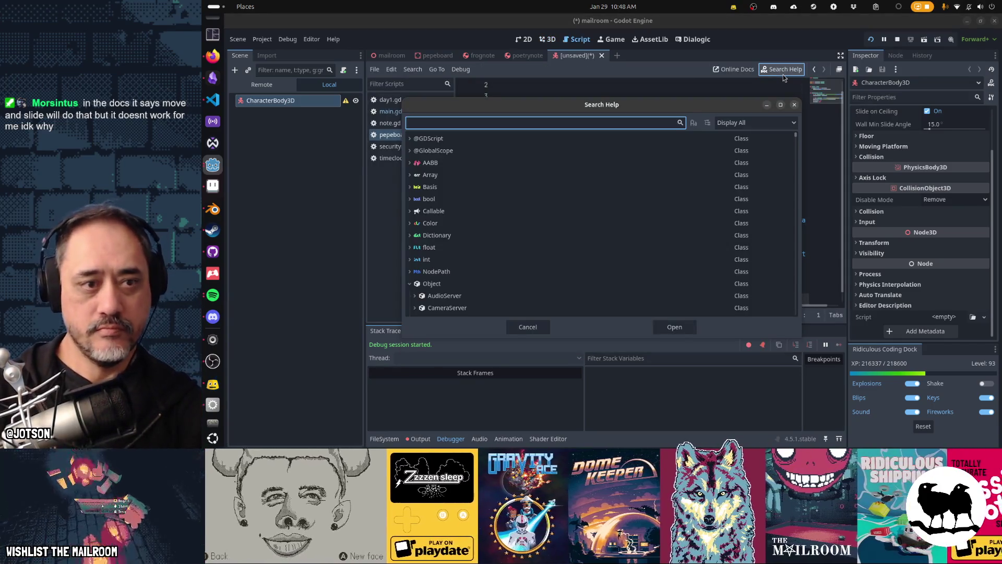
{"action": "type", "text": "character"}
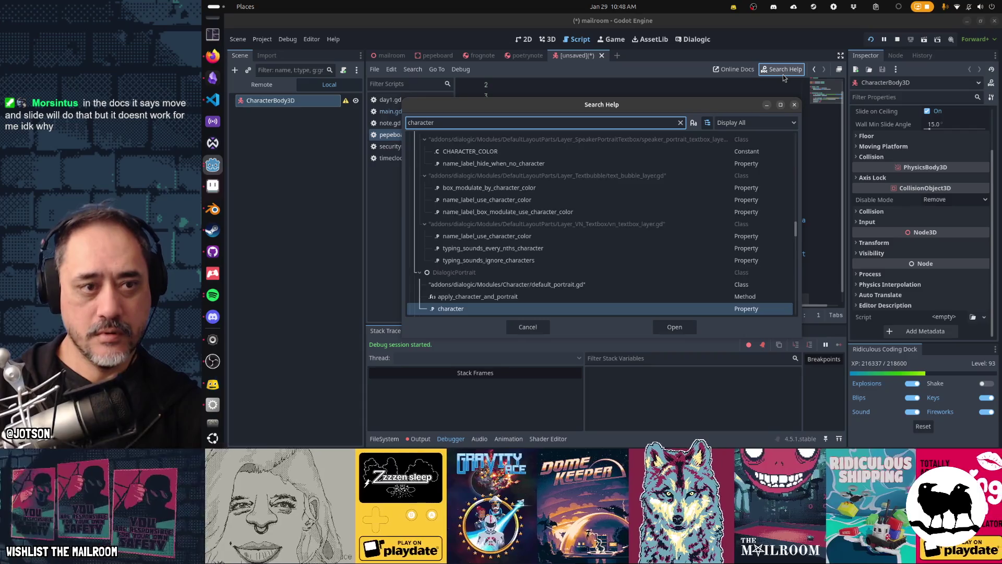
{"action": "type", "text": "body"}
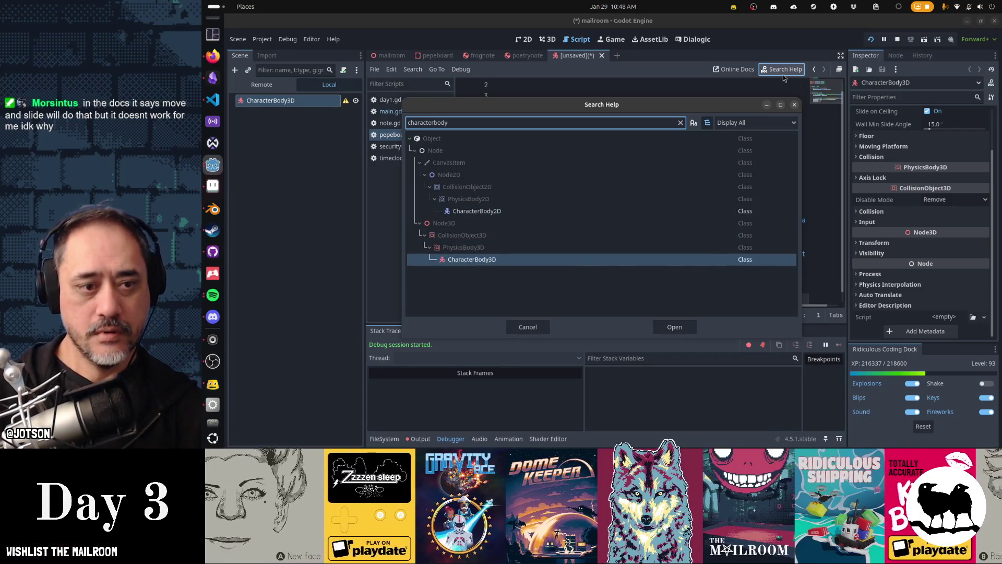
{"action": "key", "text": "Return"}
{"action": "key", "text": "ctrl+f"}
{"action": "type", "text": "move_and_s"}
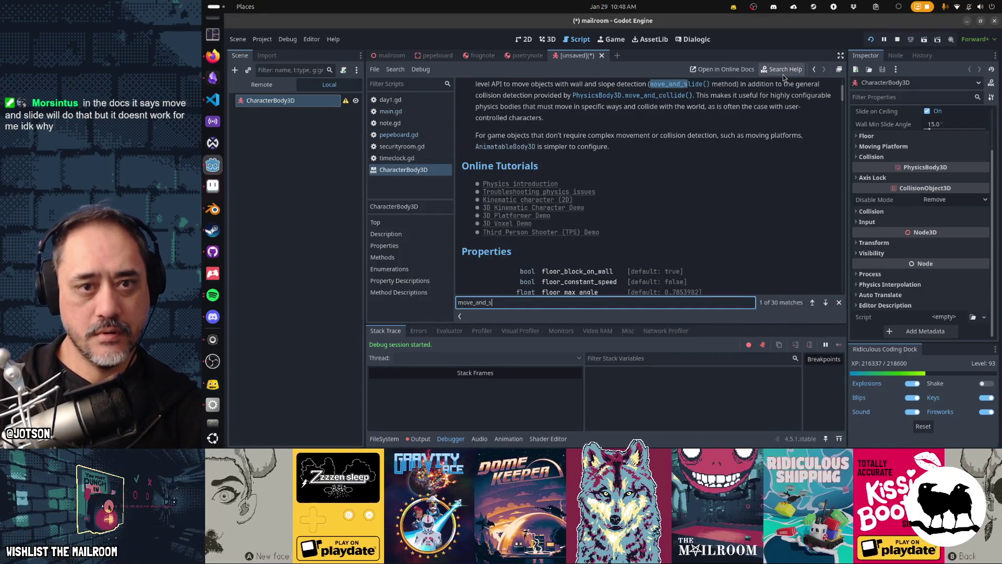
{"action": "type", "text": "lid"}
{"action": "key", "text": "Return"}
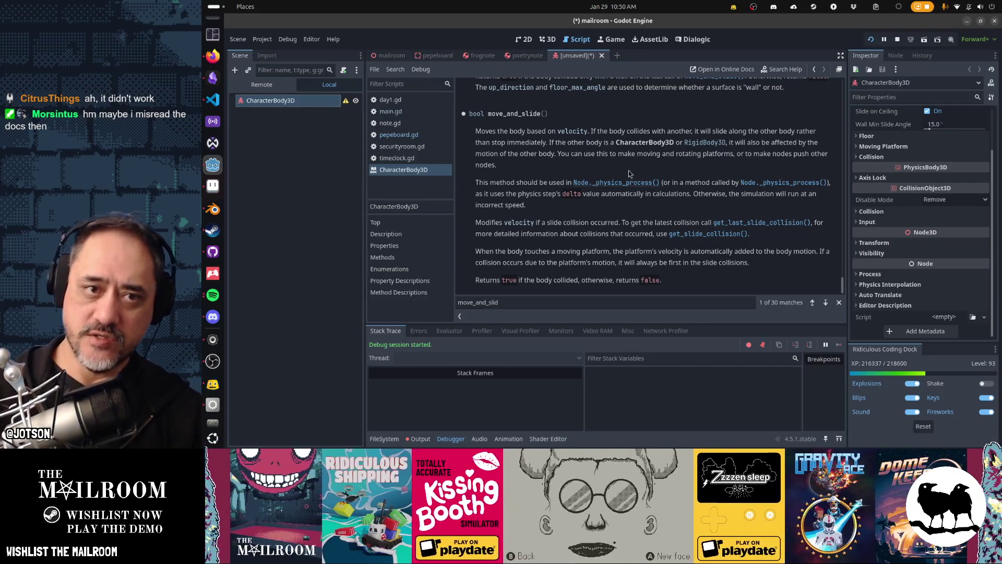
{"action": "left_click", "coordinate": [602, 55]}
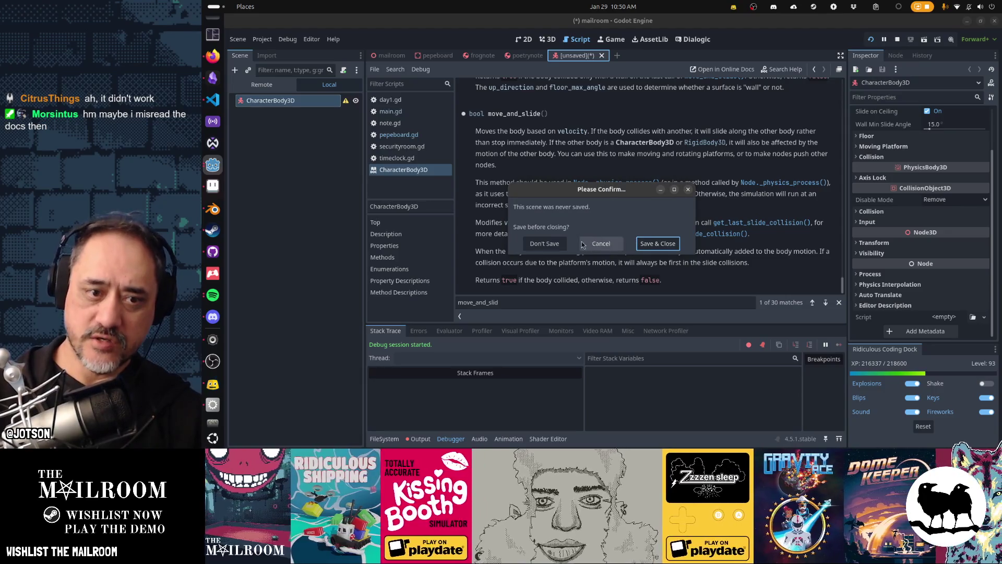
- Discard the unsaved scene and open player.tscn
{"action": "left_click", "coordinate": [545, 244]}
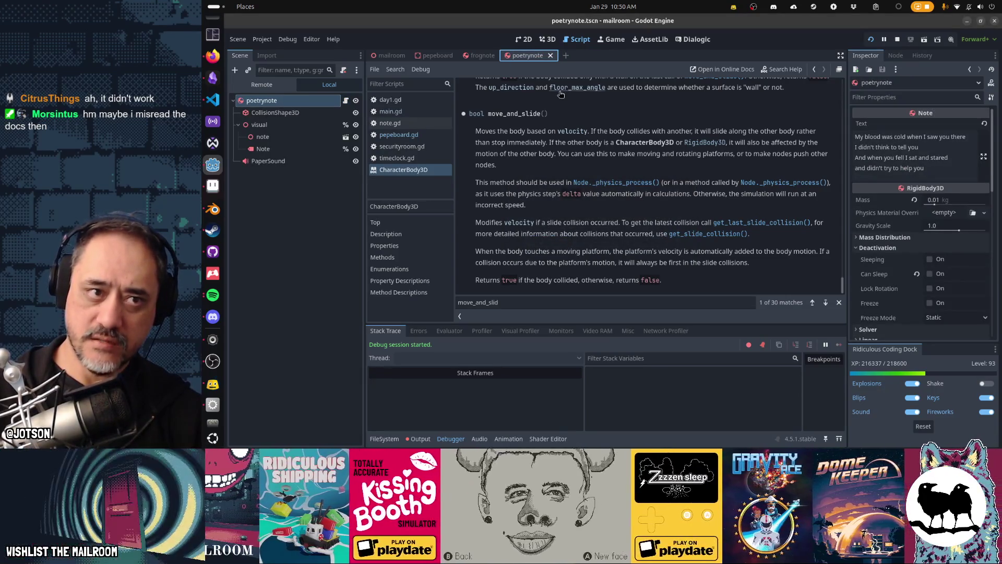
{"action": "key", "text": "ctrl+shift+o"}
{"action": "type", "text": "player"}
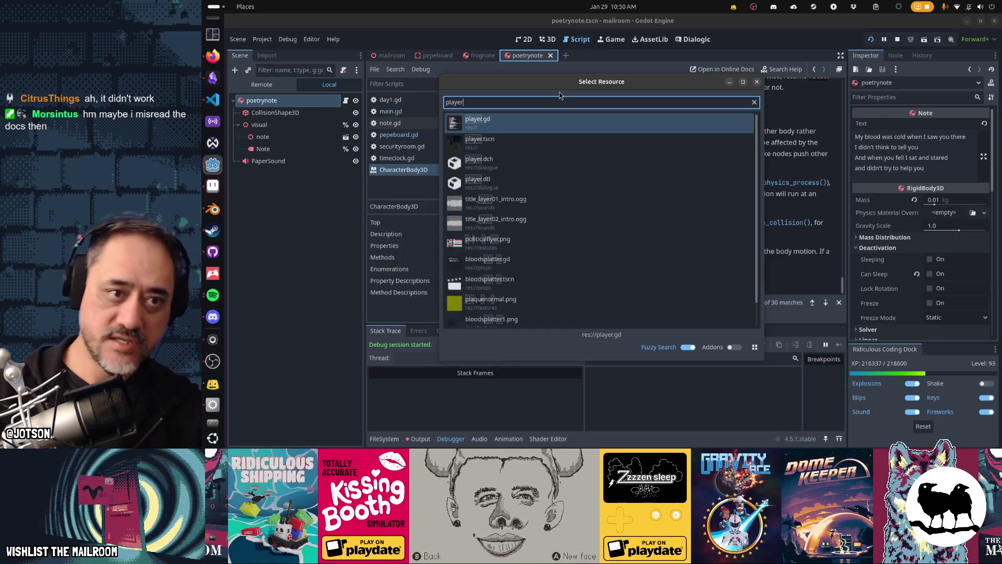
{"action": "key", "text": "Return"}
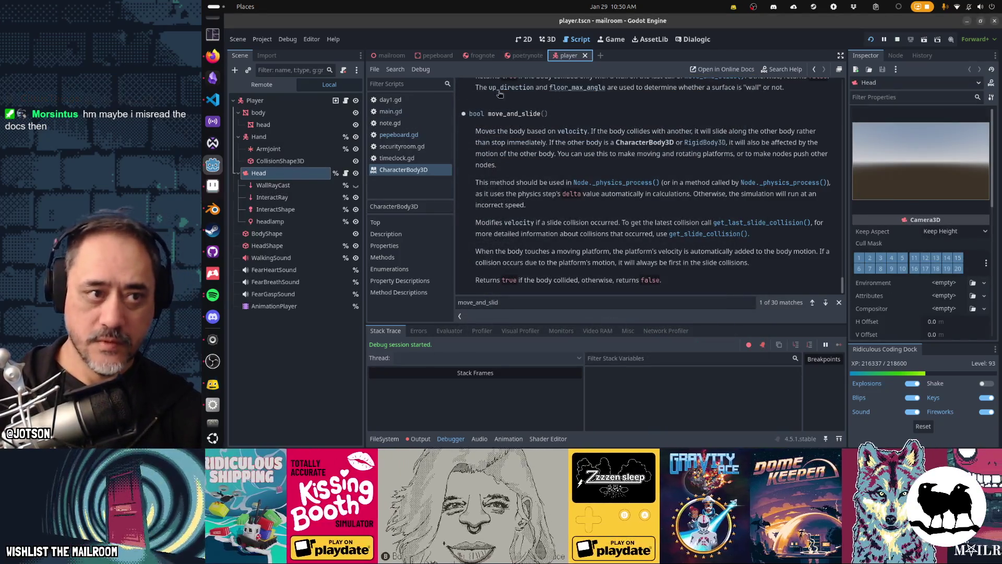
- Check the Player body's collision settings: layer 16, mask 1
{"action": "left_click", "coordinate": [278, 103]}
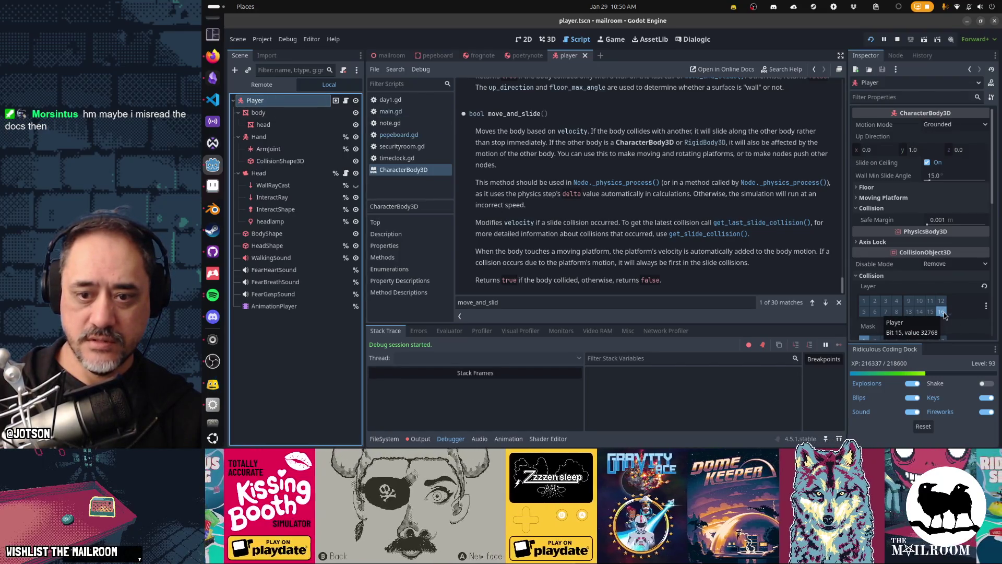
{"action": "scroll", "coordinate": [929, 292], "scroll_direction": "down", "scroll_amount": 2}
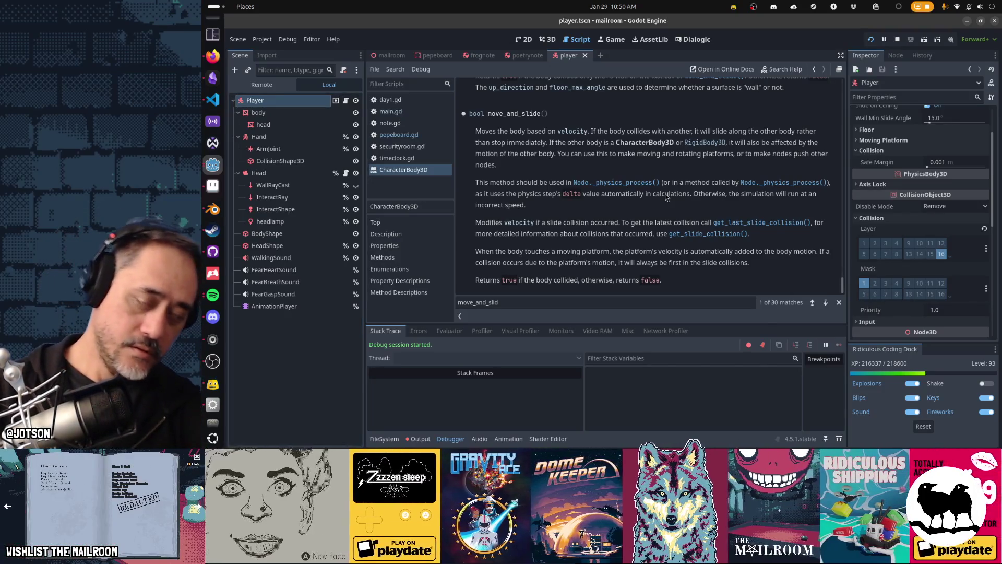
{"action": "key", "text": "alt+shift+o"}
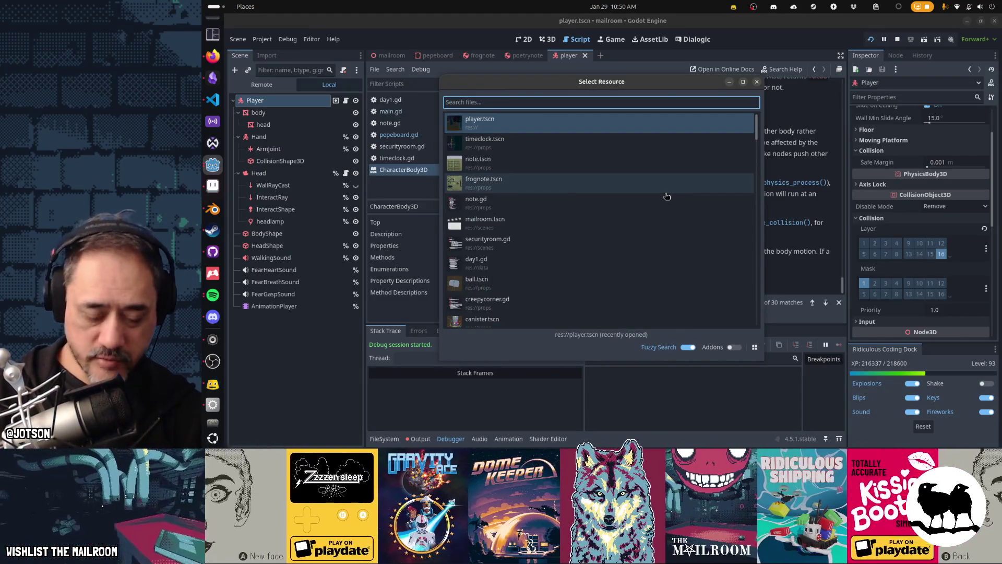
- Open the toilet scene, then close its tab again
{"action": "type", "text": "mail"}
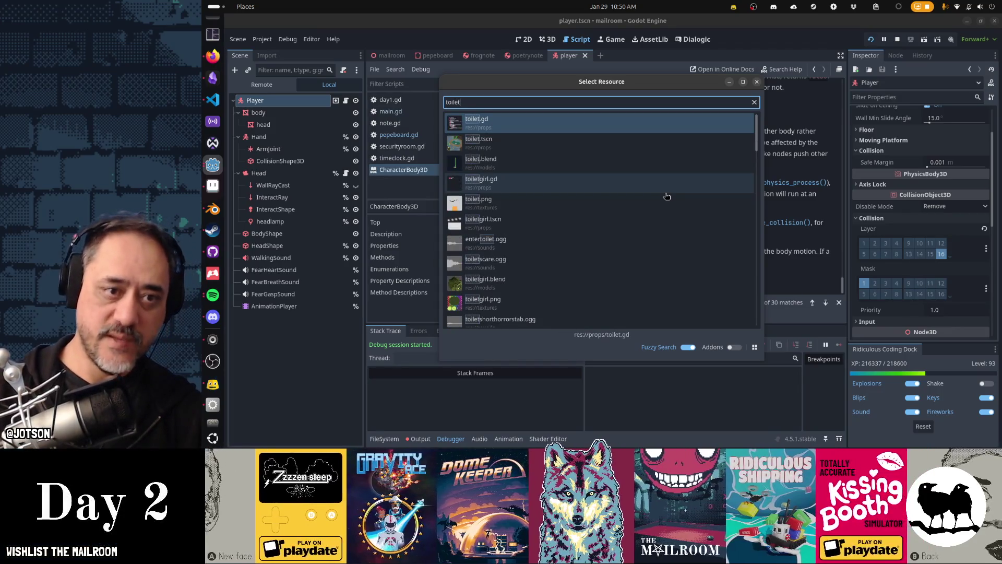
{"action": "key", "text": "Return"}
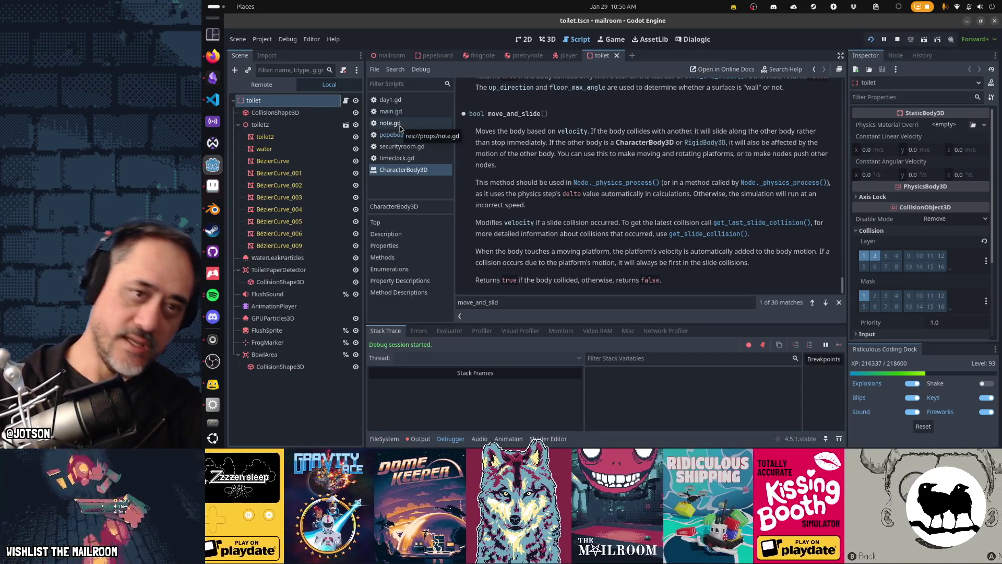
{"action": "middle_click", "coordinate": [594, 58]}
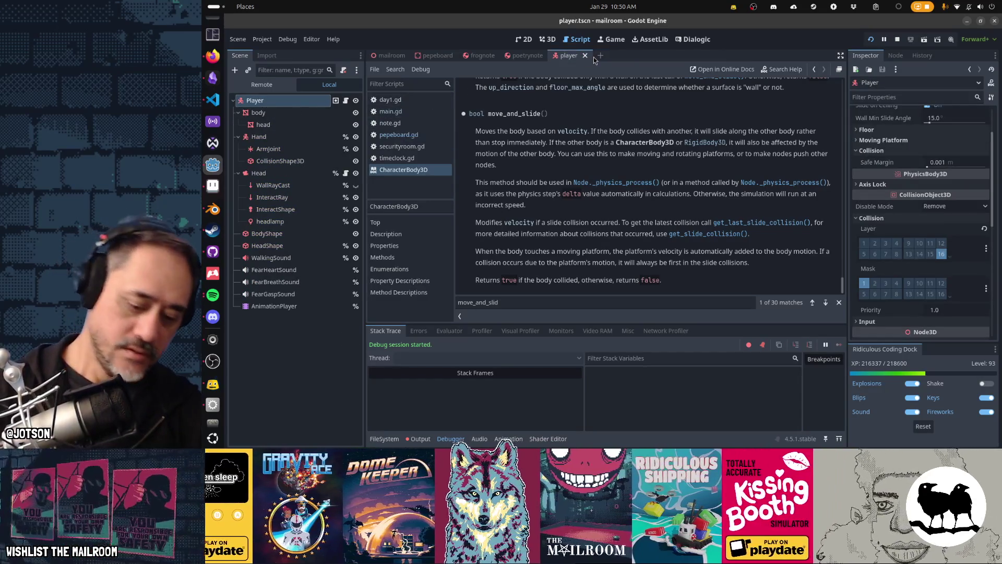
- Open tp.tscn and select its RigidBody3D root node
{"action": "key", "text": "alt+shift+o"}
{"action": "type", "text": "tp"}
{"action": "key", "text": "Down"}
{"action": "key", "text": "Return"}
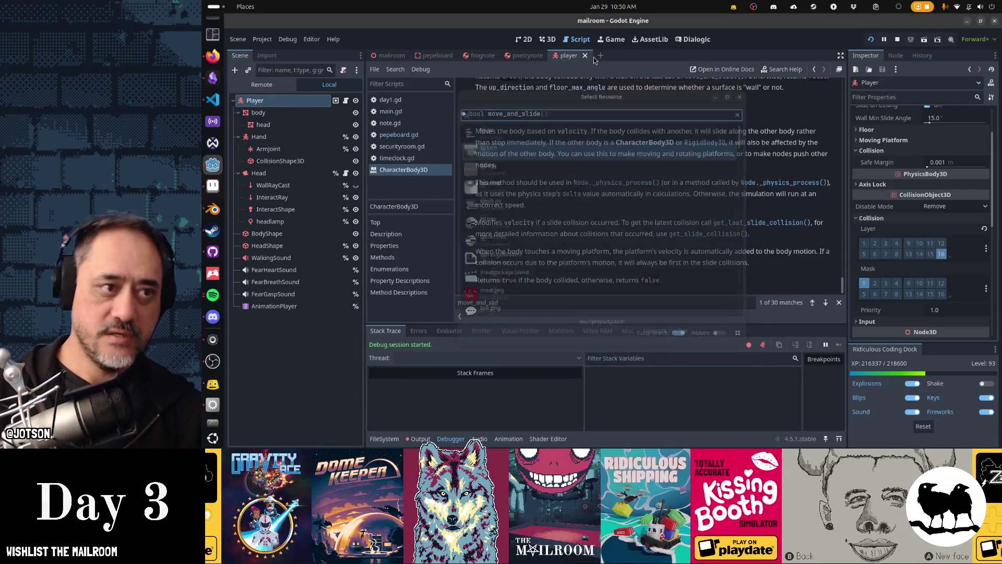
{"action": "left_click", "coordinate": [308, 102]}
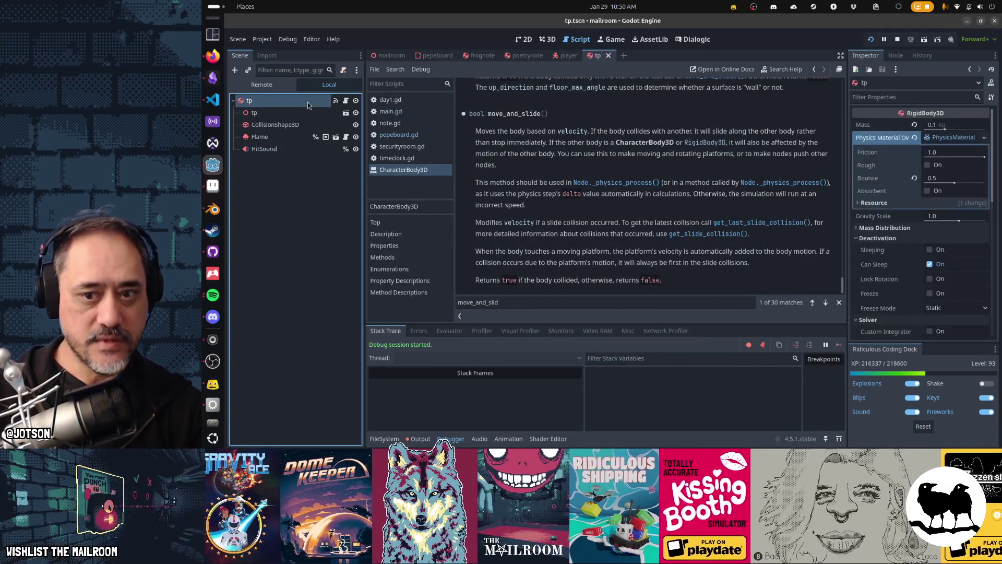
- Add layers 1 and 16 (Player) to the tp body's collision mask alongside 2
{"action": "scroll", "coordinate": [907, 237], "scroll_direction": "down", "scroll_amount": 5}
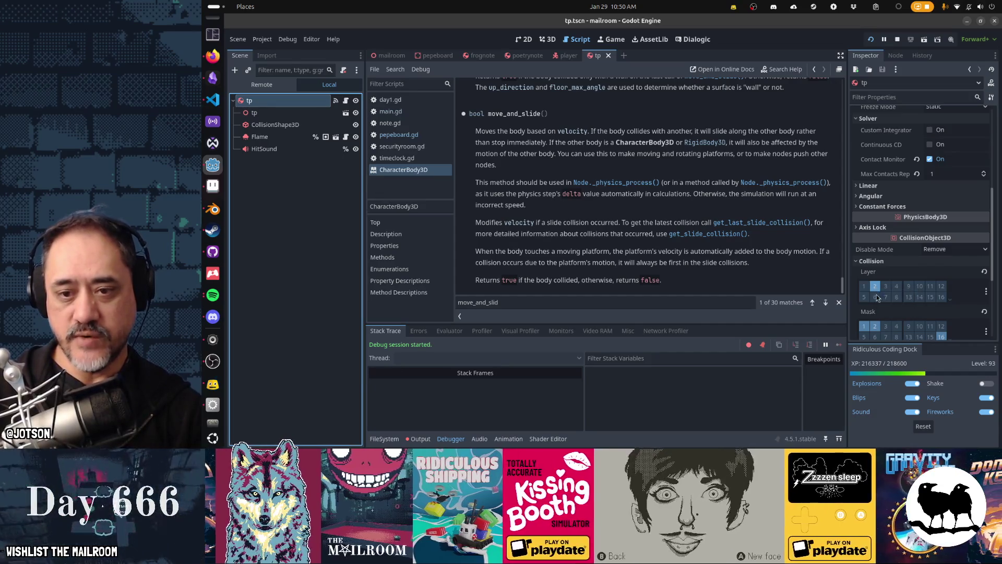
{"action": "left_click", "coordinate": [865, 327]}
{"action": "scroll", "coordinate": [871, 328], "scroll_direction": "down", "scroll_amount": 1}
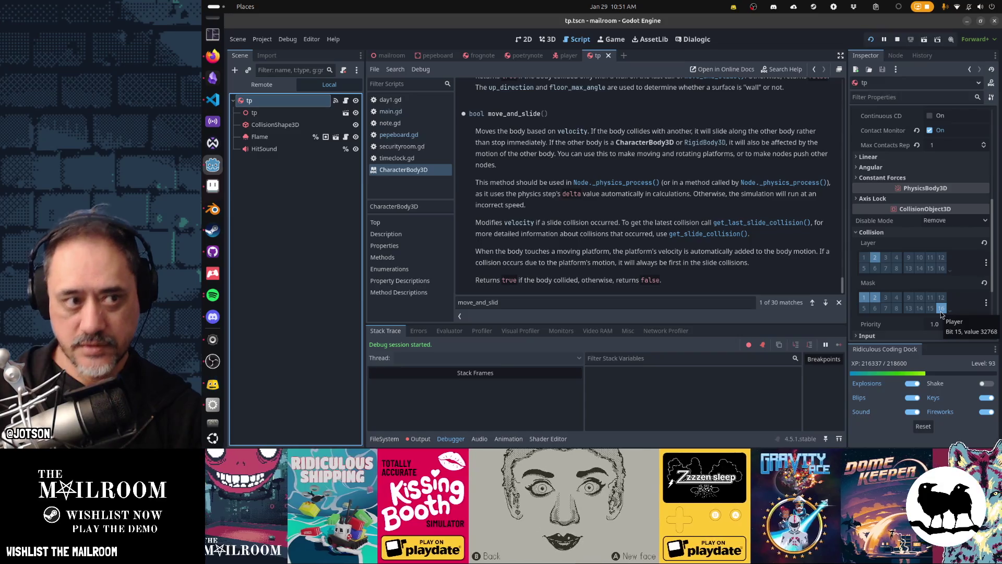
{"action": "left_click", "coordinate": [942, 312]}
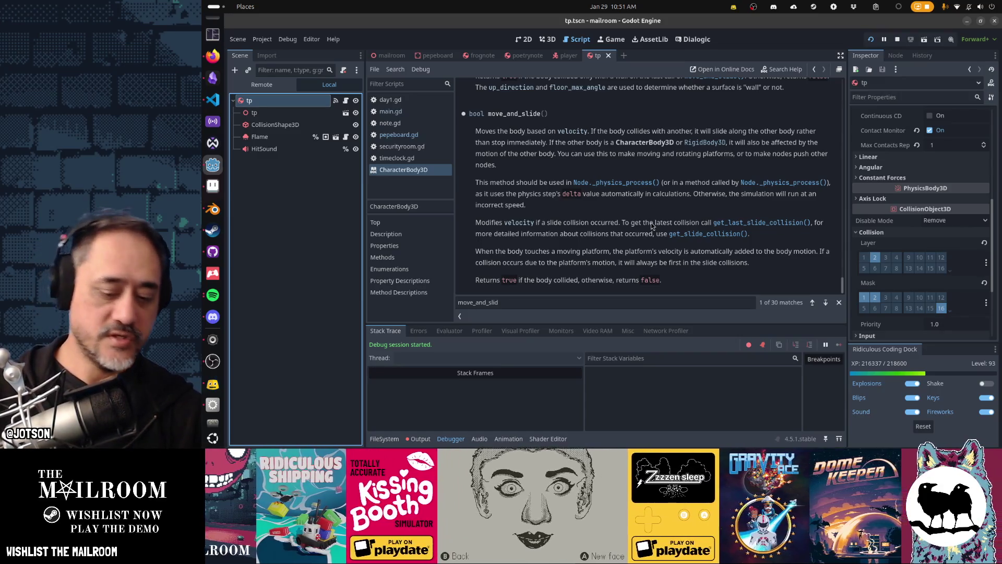
- Stop the running game, view Node's _physics_process docs, and relaunch the game
{"action": "key", "text": "F8"}
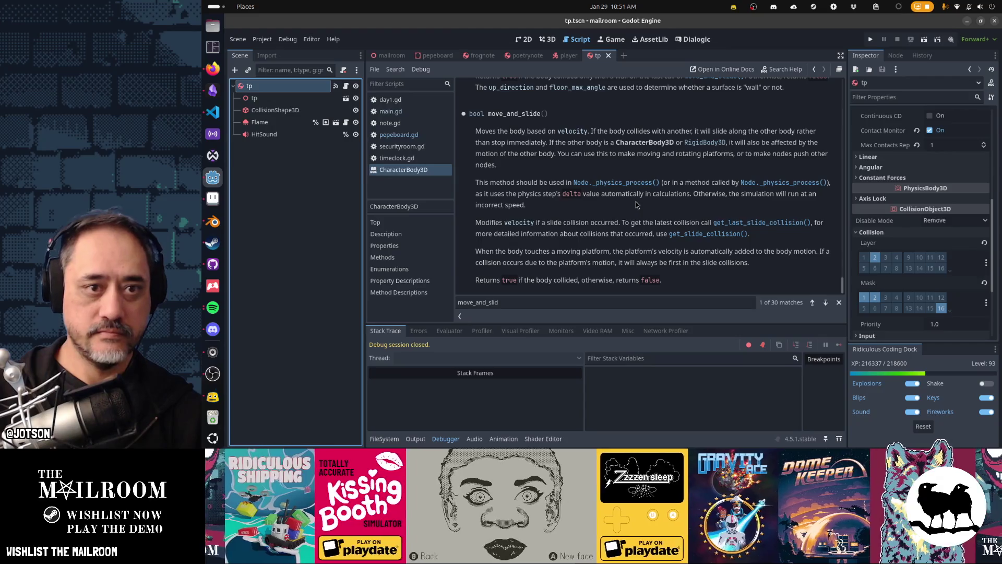
{"action": "left_click", "coordinate": [628, 183]}
{"action": "key", "text": "F5"}
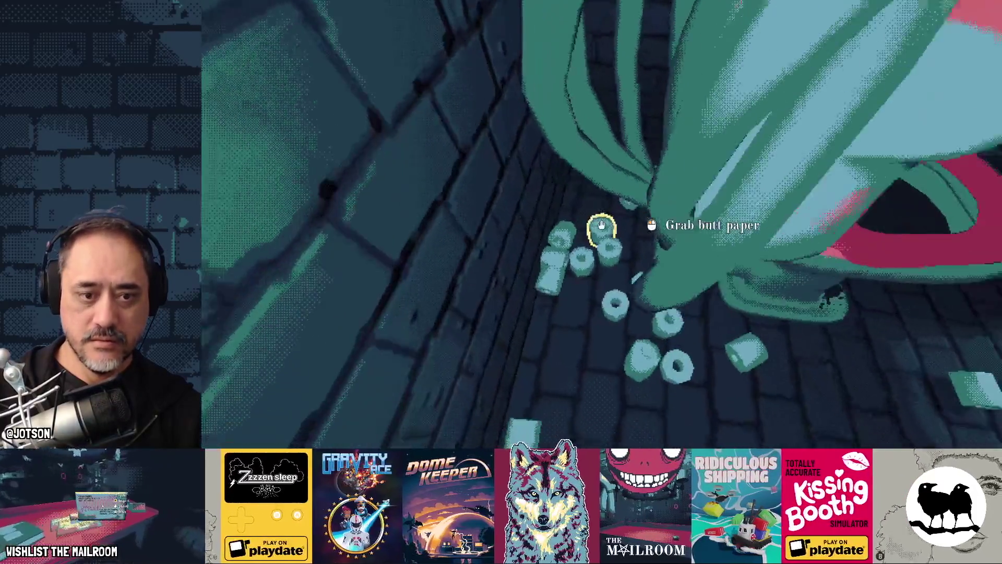
- Pause the playtest at the toilet paper rolls and return to the Godot editor
{"action": "key", "text": "Escape"}
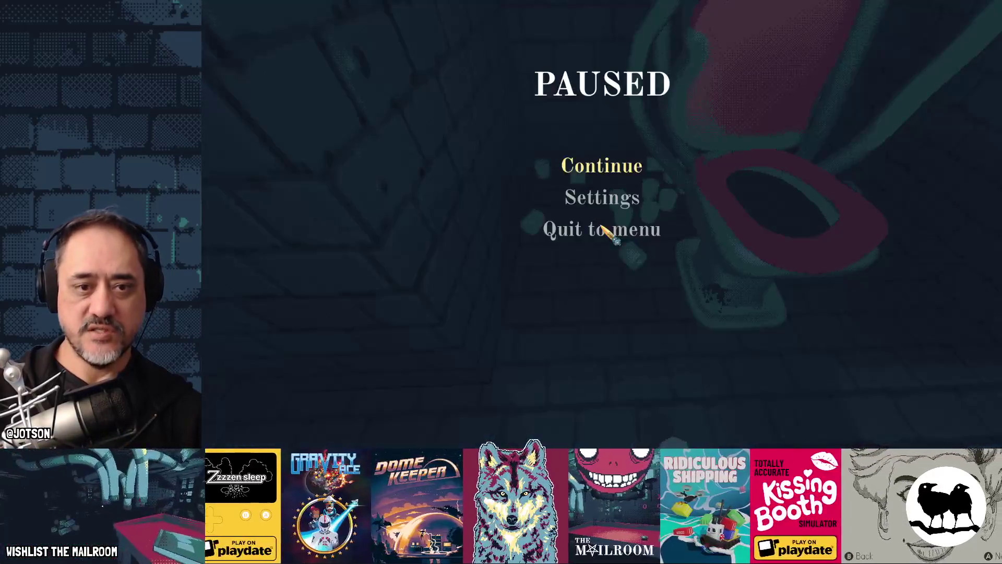
{"action": "key", "text": "alt+Tab"}
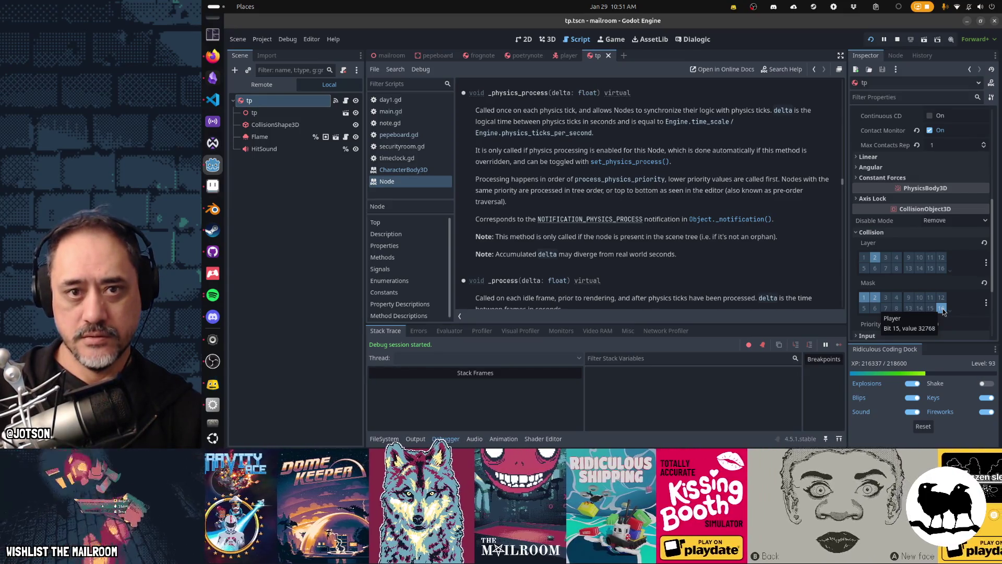
- Compare the player's collision layer with the tp mask, then return to the paused game
{"action": "left_click", "coordinate": [562, 58]}
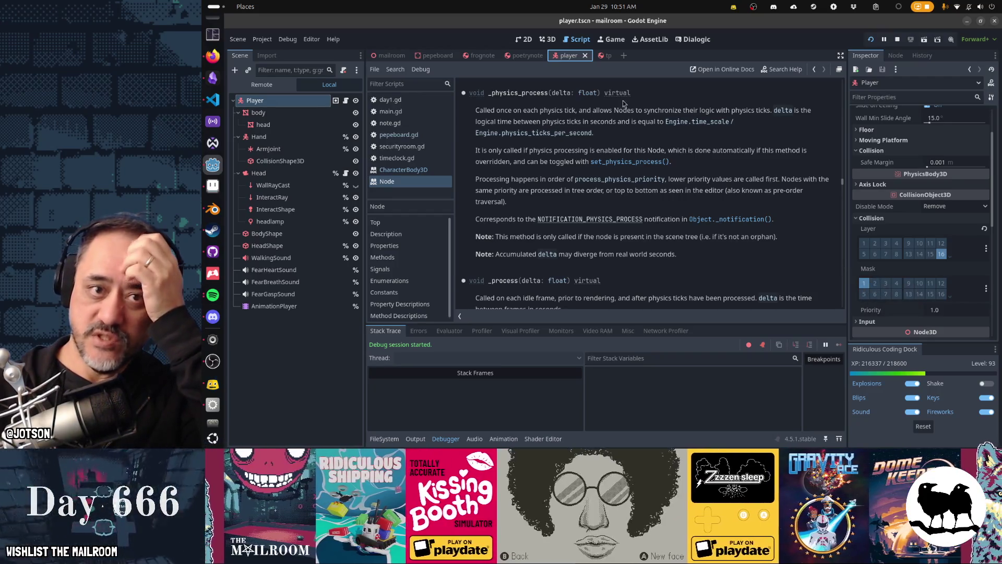
{"action": "left_click", "coordinate": [605, 56]}
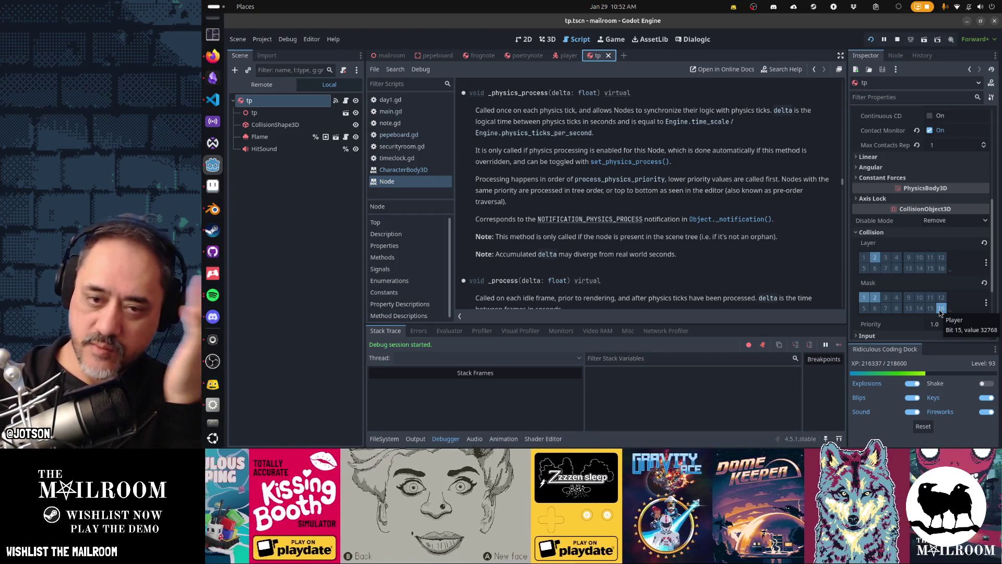
{"action": "key", "text": "alt+Tab"}
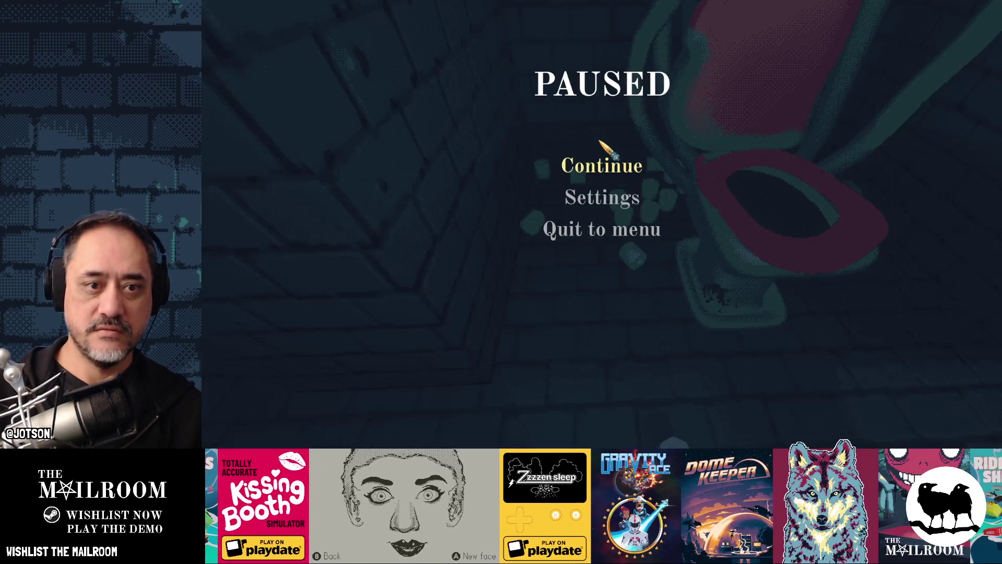
- Resume the game, pick up and drop the floor lamp, then quit the playtest
{"action": "left_click", "coordinate": [601, 163]}
{"action": "mouse_move", "coordinate": [602, 225]}
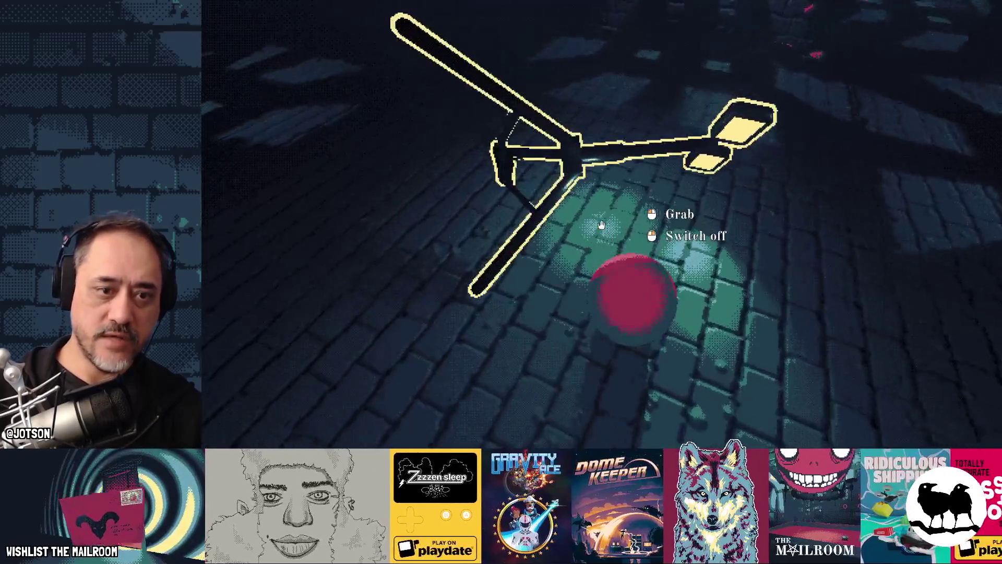
{"action": "left_click_drag", "start_coordinate": [602, 225], "coordinate": [601, 225]}
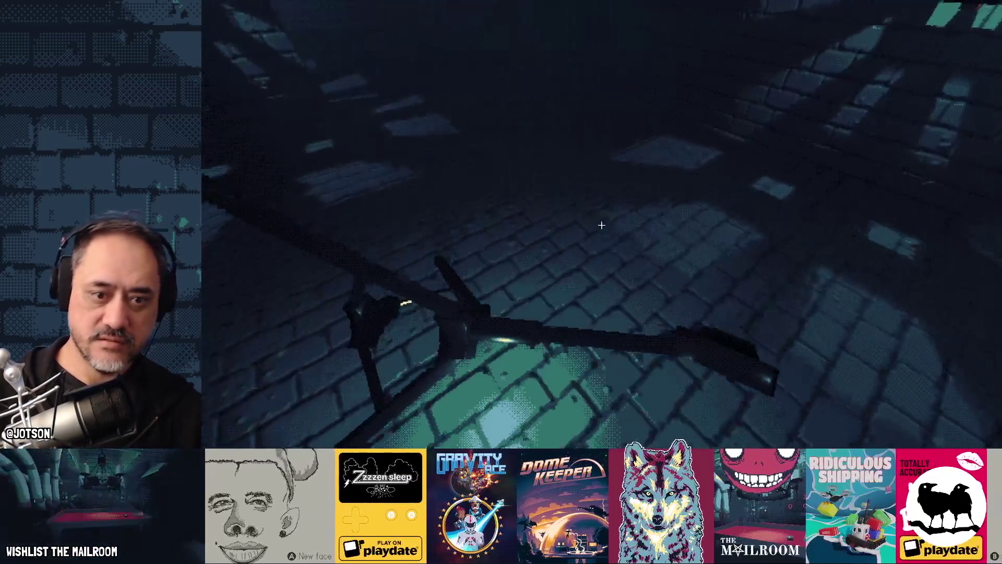
{"action": "mouse_move", "coordinate": [602, 225]}
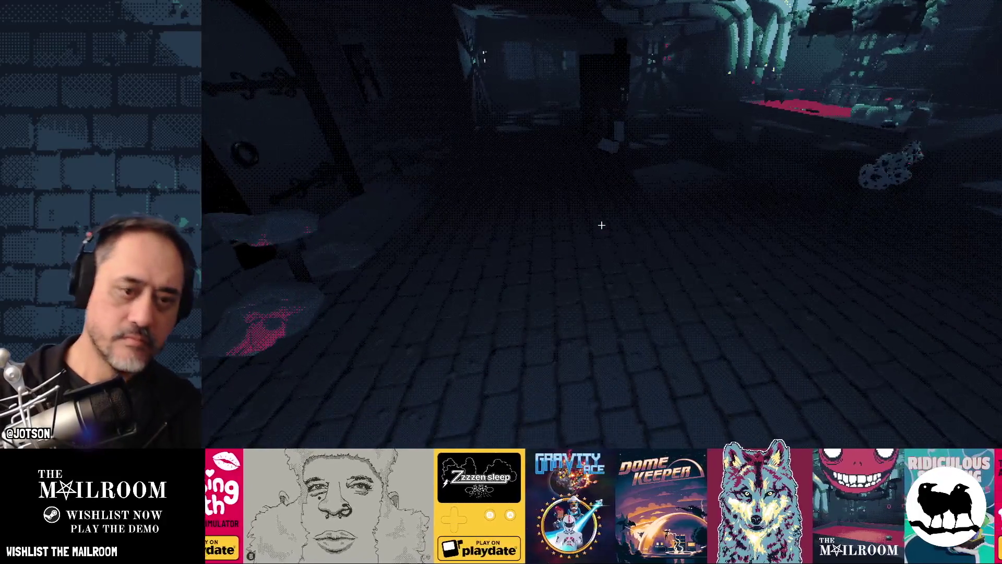
{"action": "key", "text": "F8"}
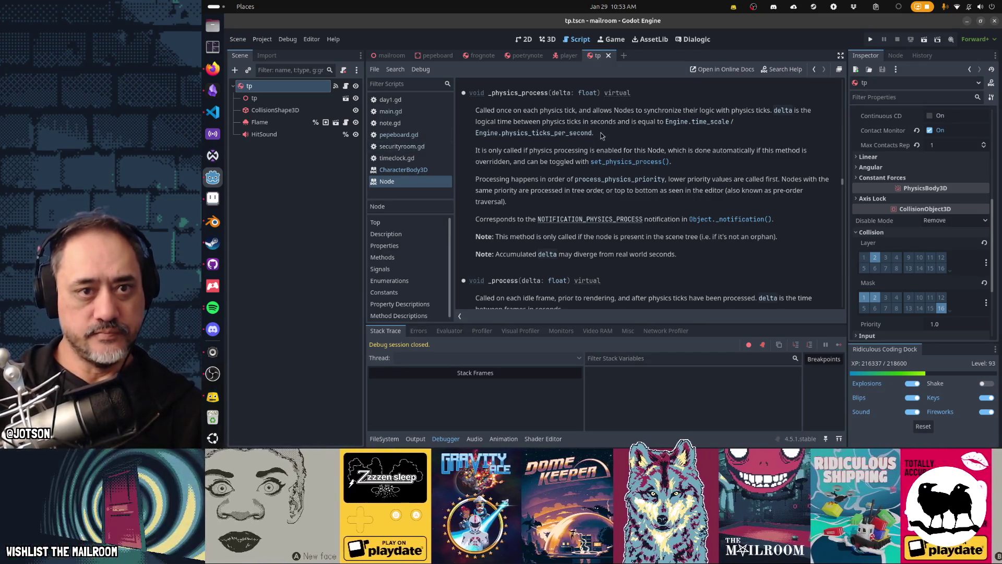
- Find the move_and_slide() call on line 315 of player.gd
{"action": "left_click", "coordinate": [568, 55]}
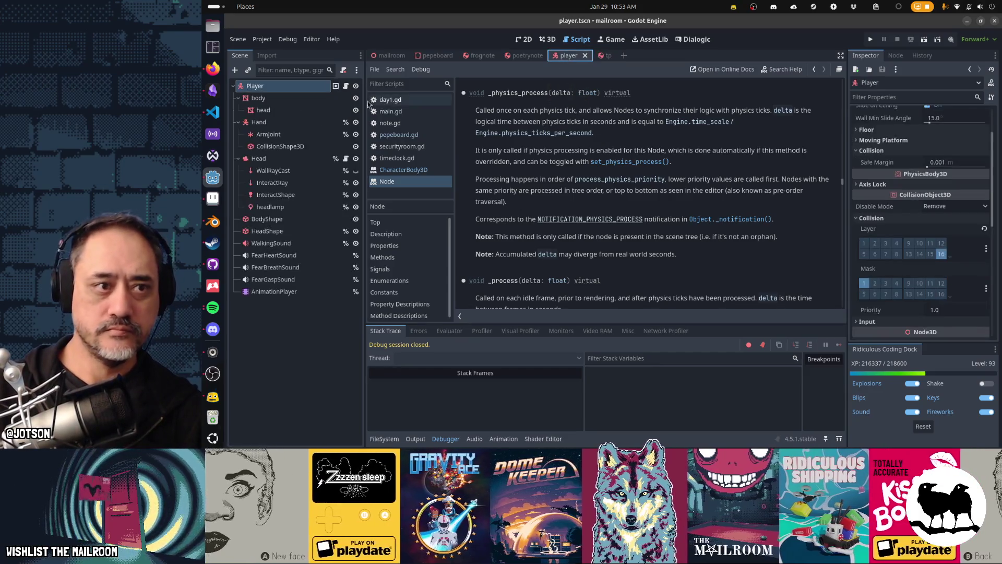
{"action": "key", "text": "ctrl+f"}
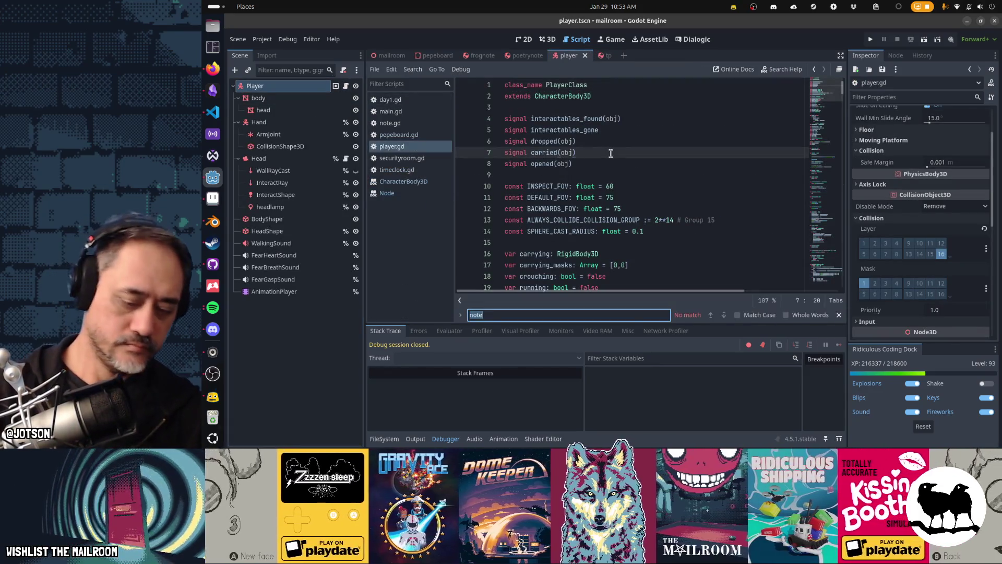
{"action": "type", "text": "move_and_slid"}
{"action": "key", "text": "Escape"}
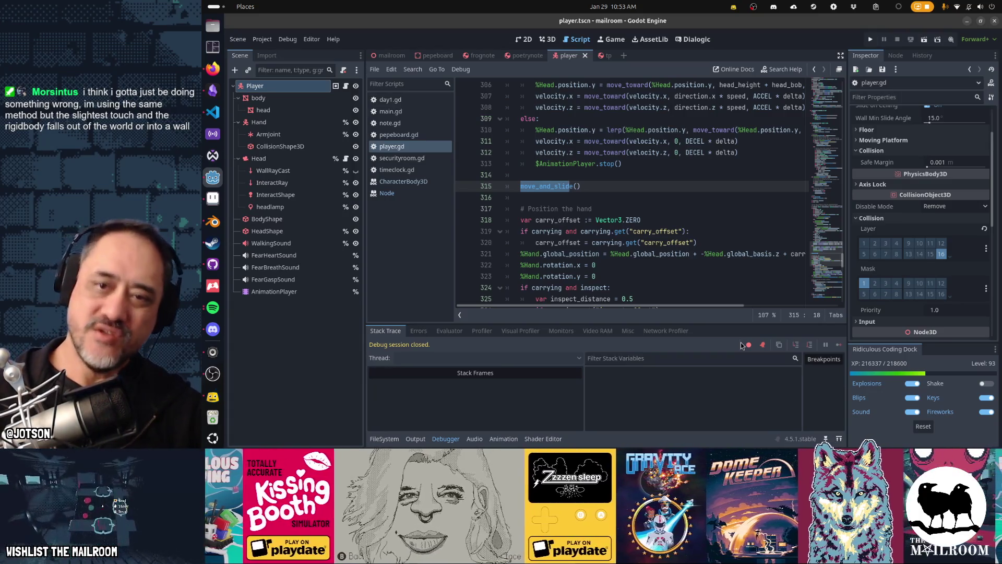
{"action": "left_click", "coordinate": [781, 69]}
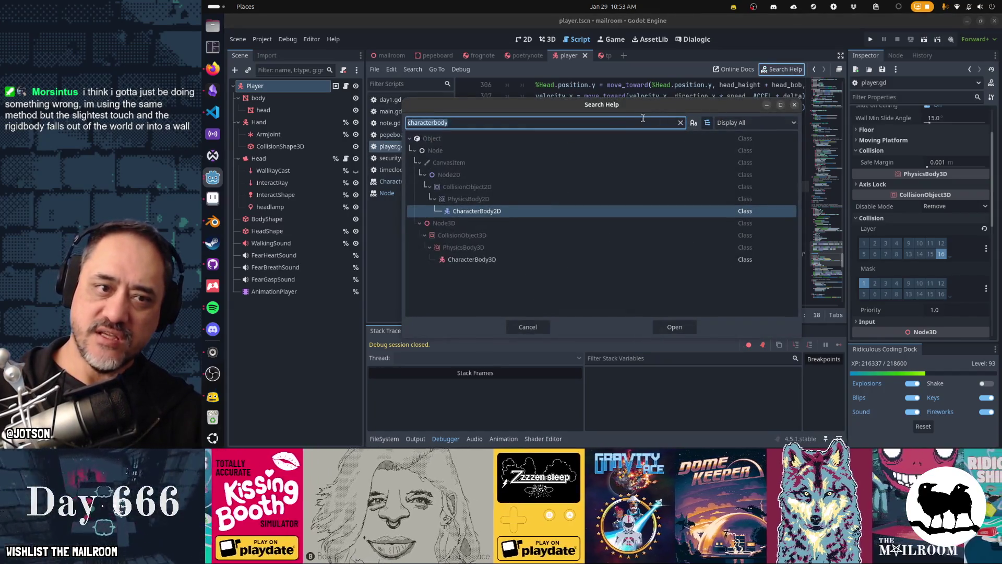
- Search the docs for 'infinite', then 'momentum', and close the help search
{"action": "type", "text": "infinite"}
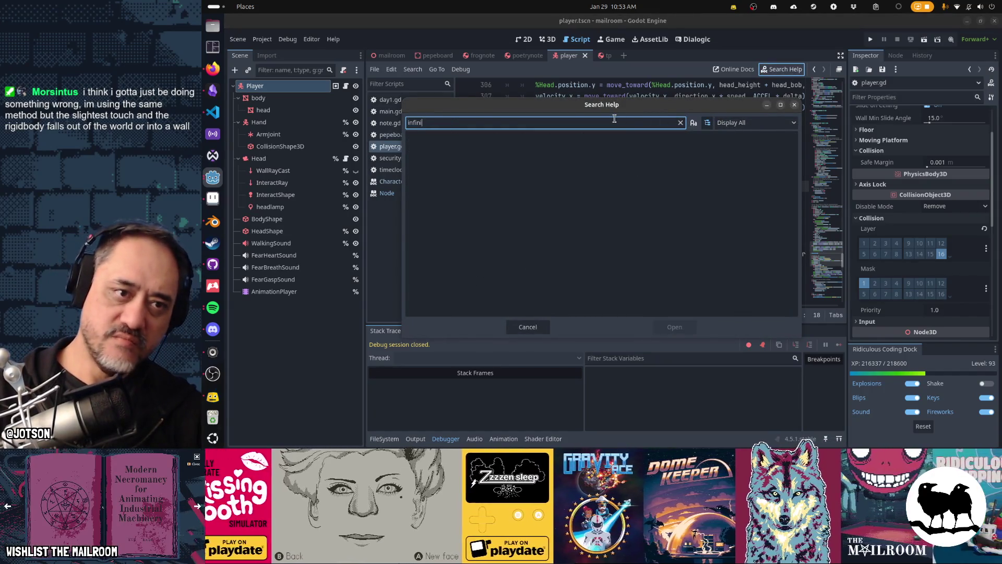
{"action": "key", "text": "ctrl+a"}
{"action": "type", "text": "infinite"}
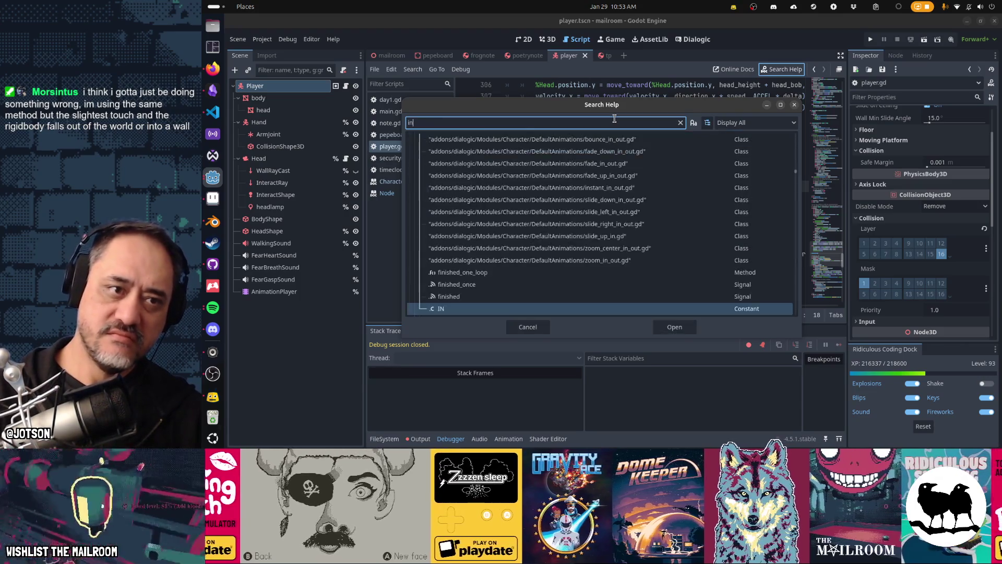
{"action": "key", "text": "ctrl+a"}
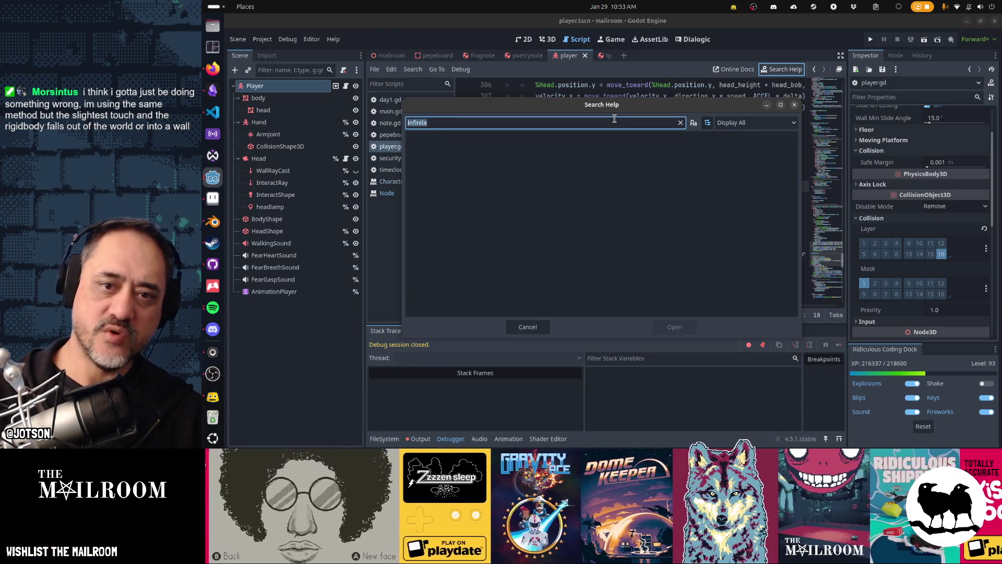
{"action": "type", "text": "mome"}
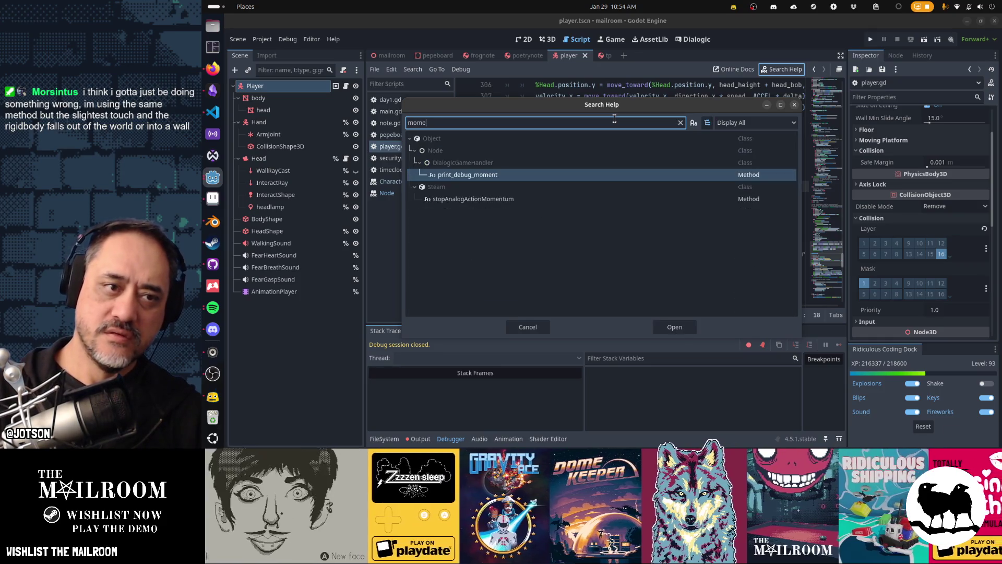
{"action": "type", "text": "ntume"}
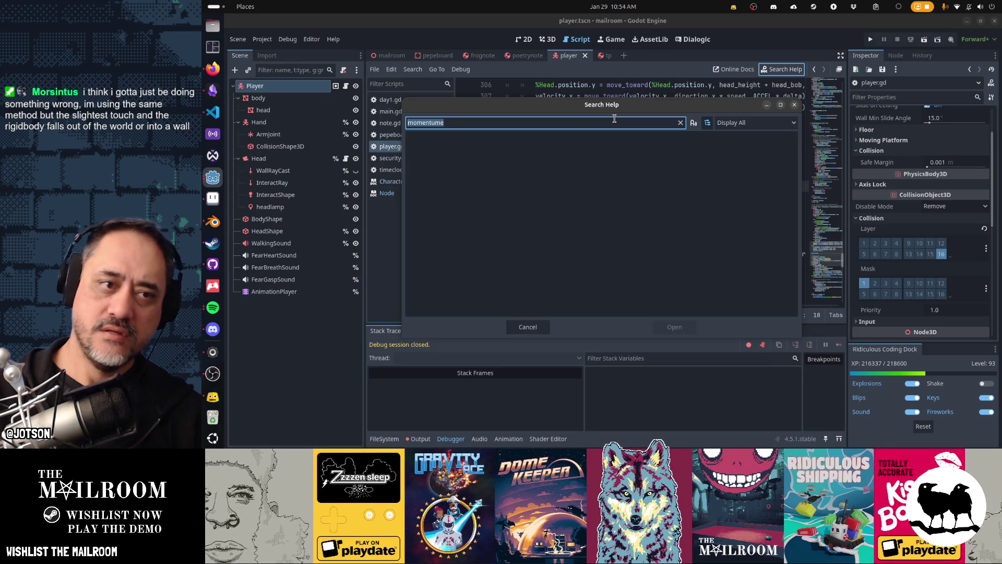
{"action": "key", "text": "Escape"}
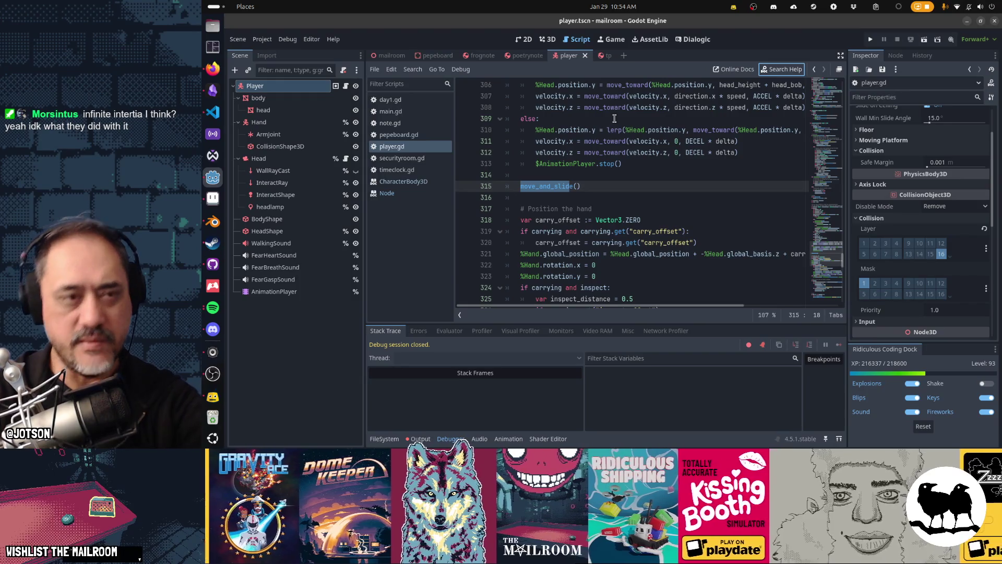
{"action": "left_click", "coordinate": [783, 78]}
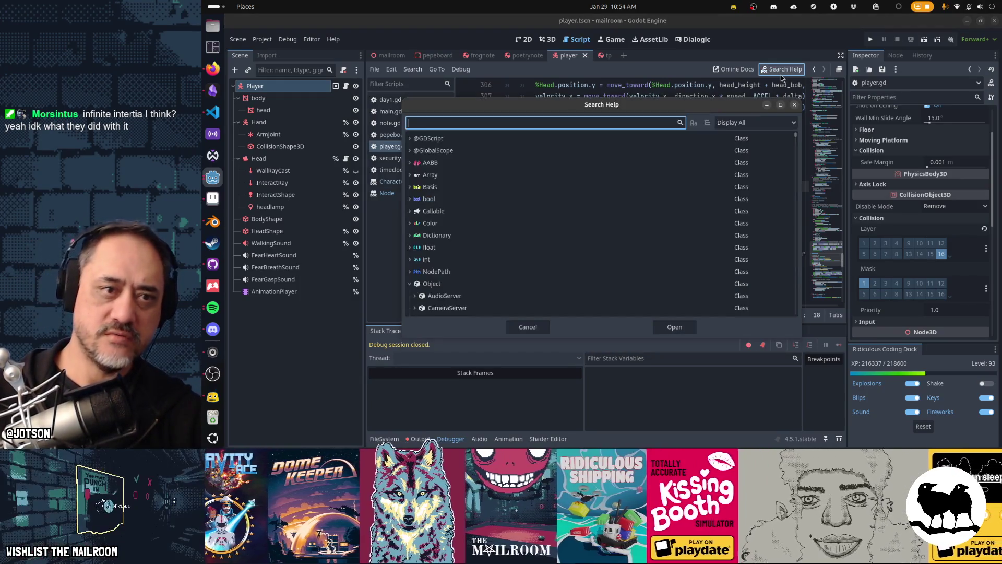
{"action": "type", "text": "inertia"}
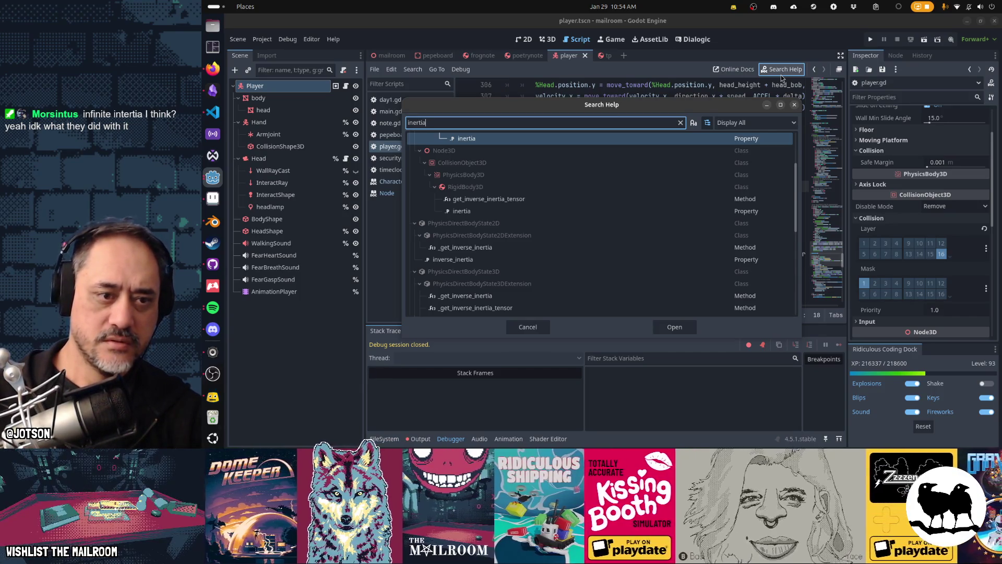
{"action": "key", "text": "Down"}
{"action": "key", "text": "Down"}
{"action": "key", "text": "Down"}
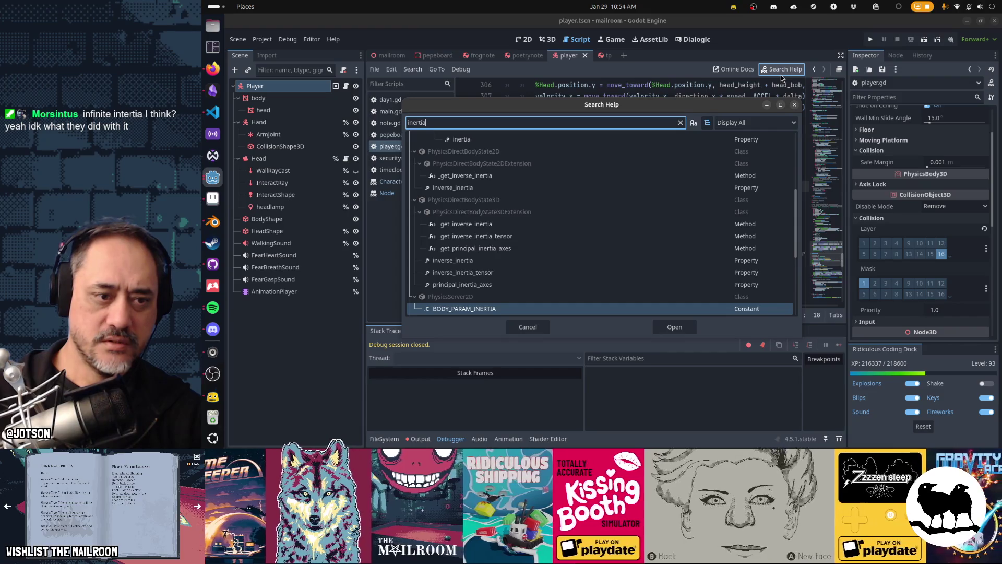
{"action": "key", "text": "Down"}
{"action": "key", "text": "Down"}
{"action": "key", "text": "Down"}
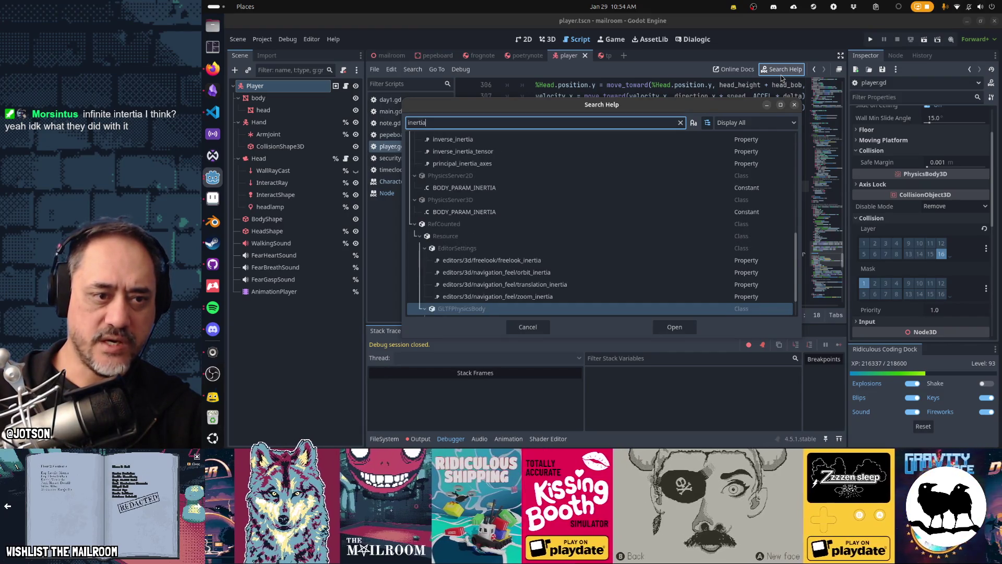
{"action": "key", "text": "Down"}
{"action": "key", "text": "Down"}
{"action": "key", "text": "Down"}
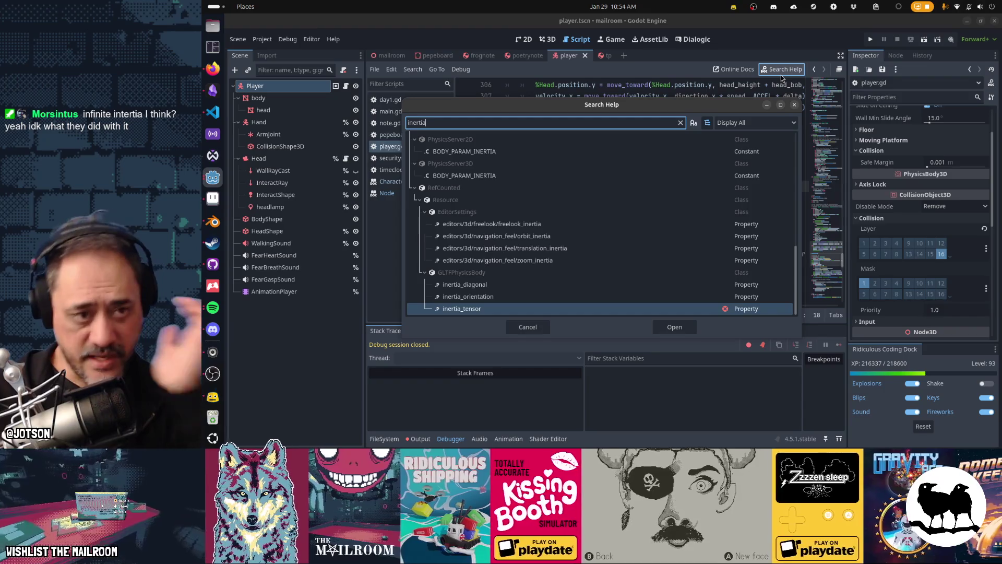
{"action": "key", "text": "Up"}
{"action": "key", "text": "Up"}
{"action": "key", "text": "Up"}
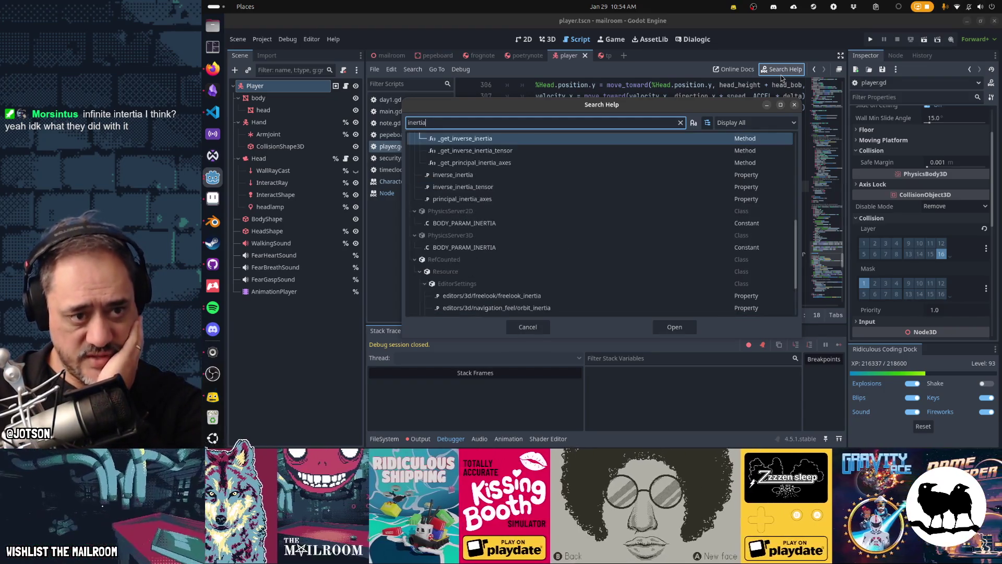
{"action": "key", "text": "Up"}
{"action": "key", "text": "Up"}
{"action": "key", "text": "Up"}
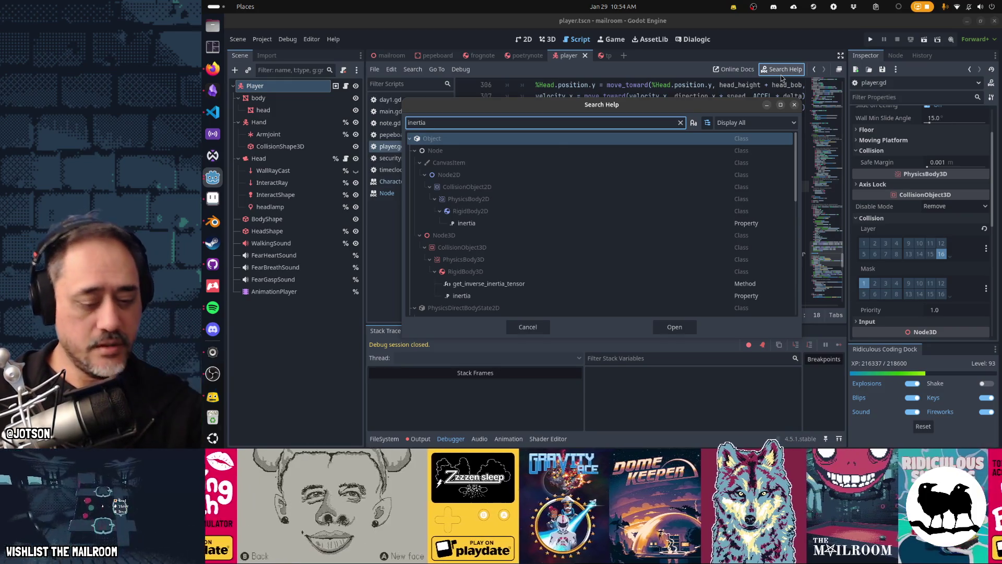
{"action": "key", "text": "Escape"}
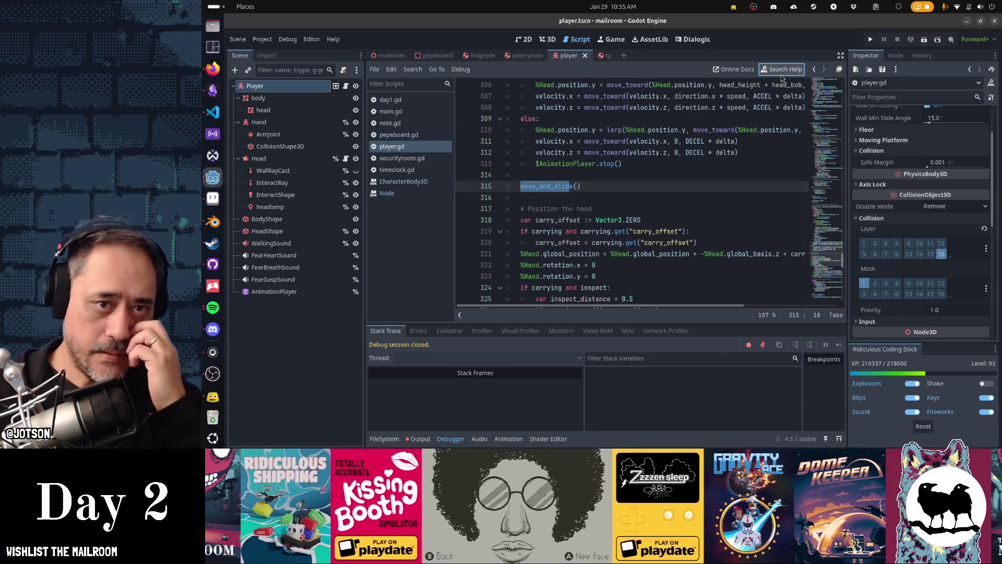
- Show the mailroom scene in 3D, frame PepeBoard, then clear the selection
{"action": "left_click", "coordinate": [392, 57]}
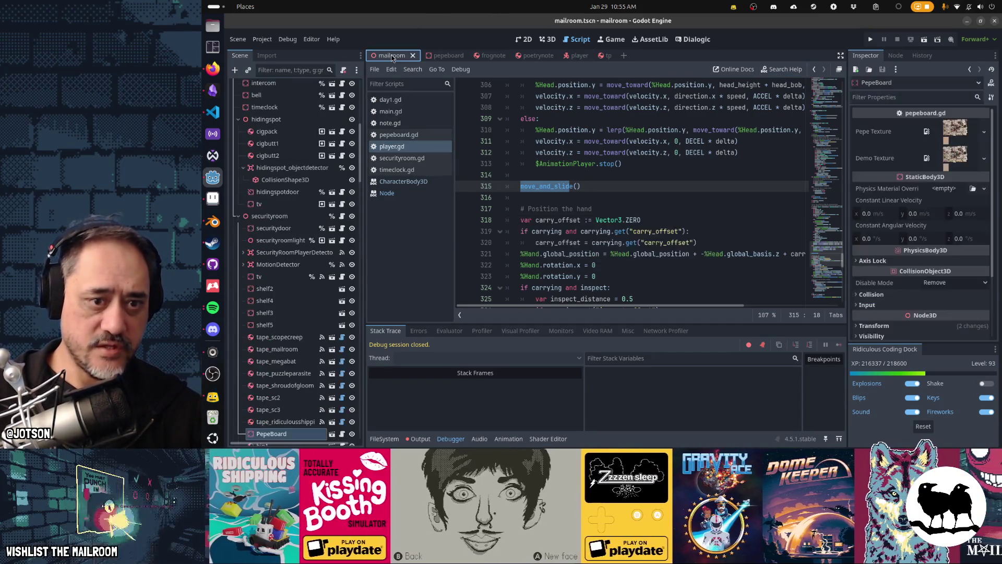
{"action": "key", "text": "ctrl+F2"}
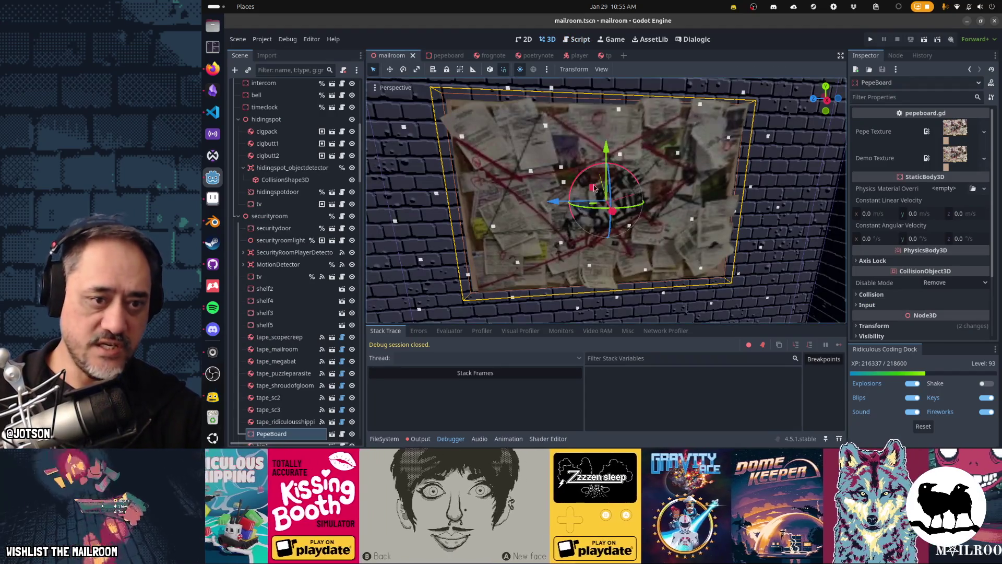
{"action": "key", "text": "f"}
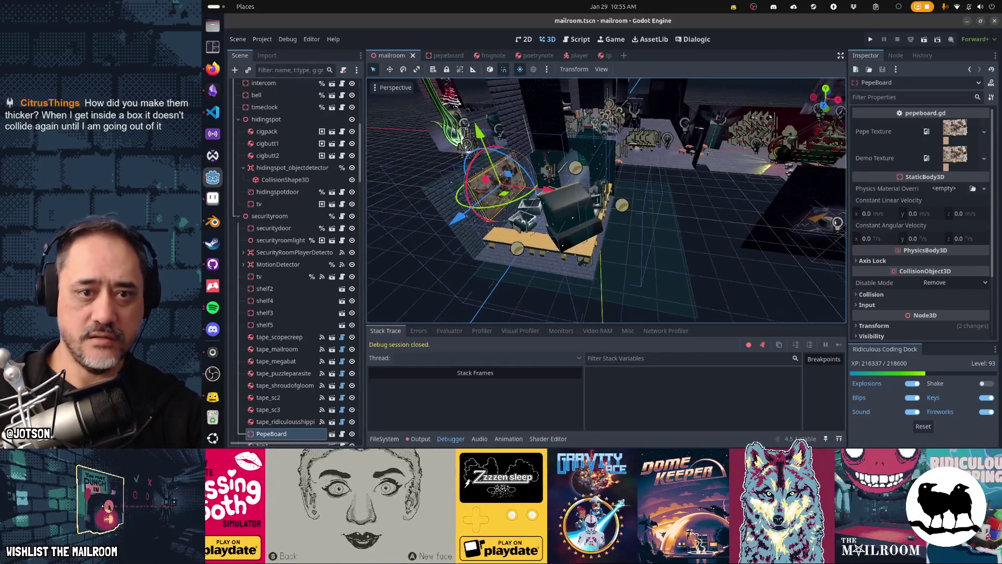
{"action": "left_click", "coordinate": [651, 167]}
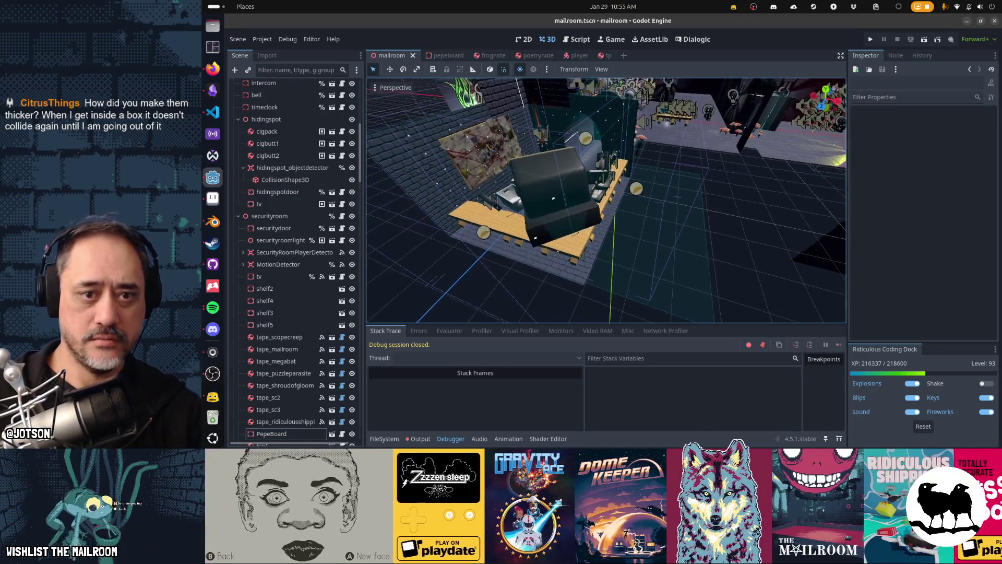
{"action": "scroll", "coordinate": [298, 184], "scroll_direction": "up", "scroll_amount": 8}
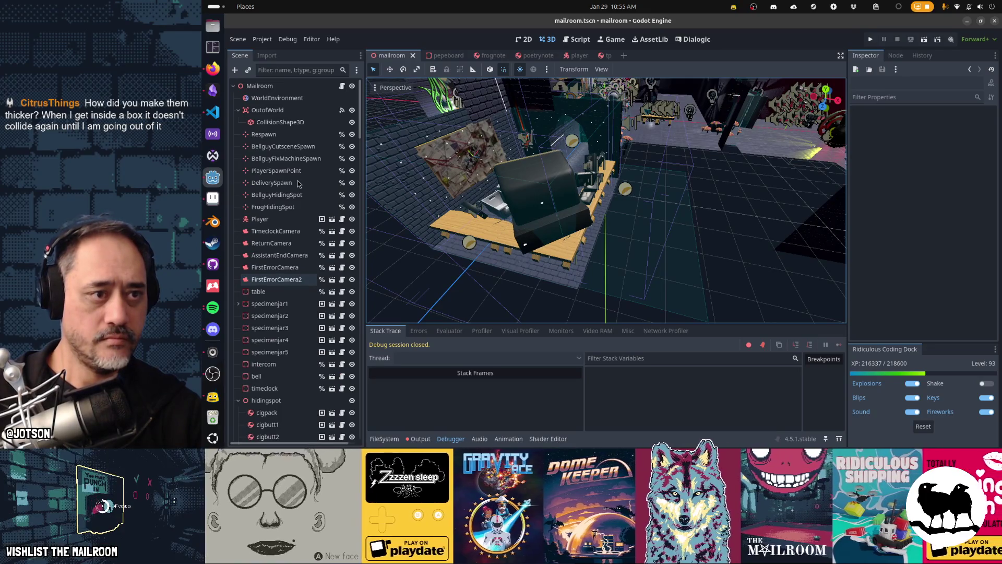
{"action": "key", "text": "shift+alt+o"}
- Open building.tscn and make its wall node's collision shapes visible
{"action": "type", "text": "bell"}
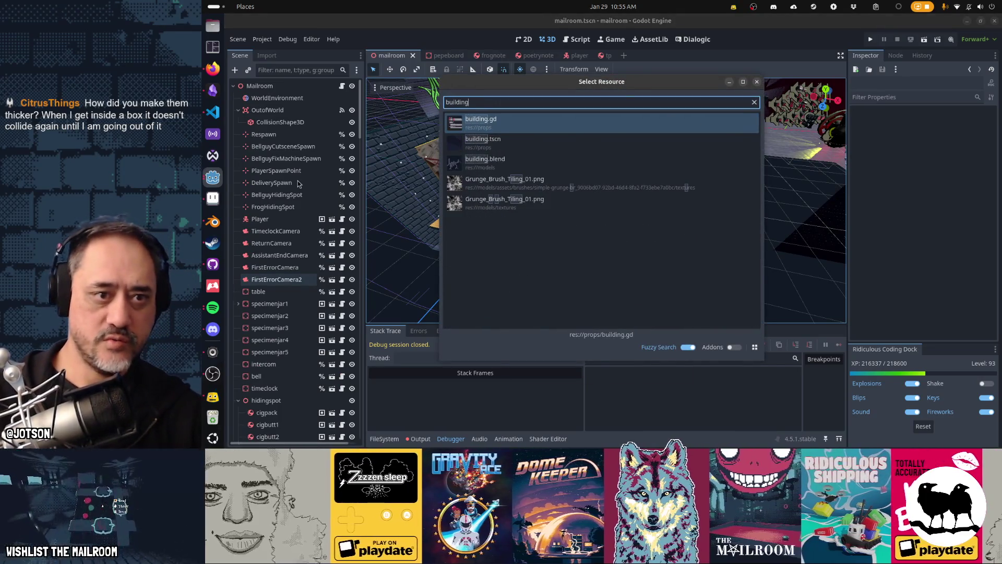
{"action": "key", "text": "Escape"}
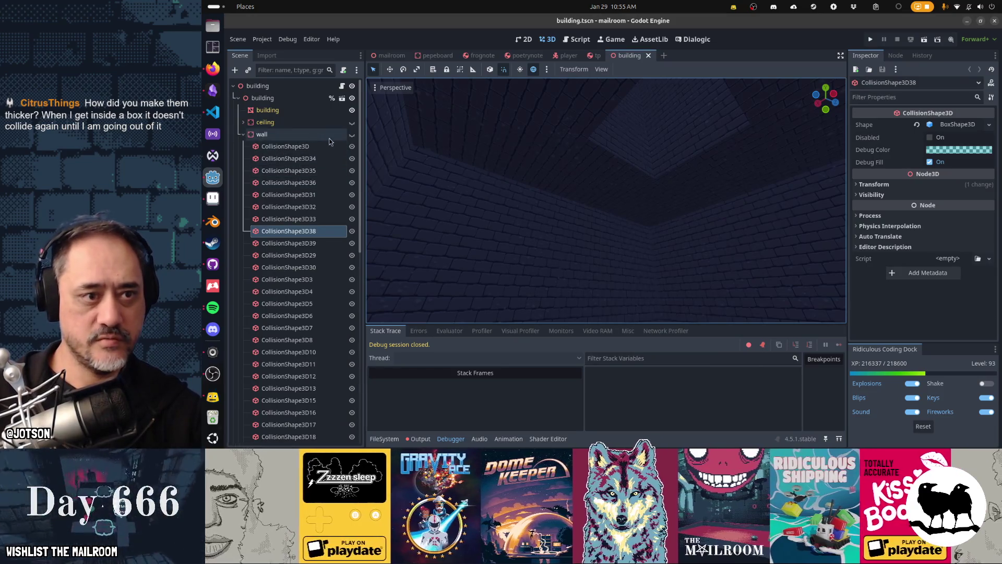
{"action": "left_click", "coordinate": [352, 134]}
{"action": "scroll", "coordinate": [613, 183], "scroll_direction": "down", "scroll_amount": 8}
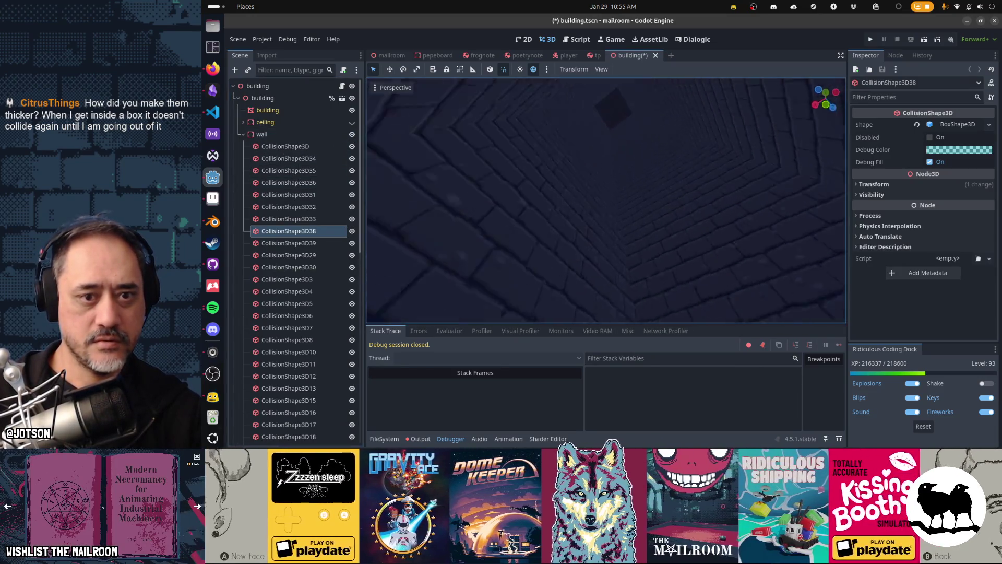
- Fly the camera around the building's walls to inspect the BoxShape3D shapes
{"action": "key", "text": "w"}
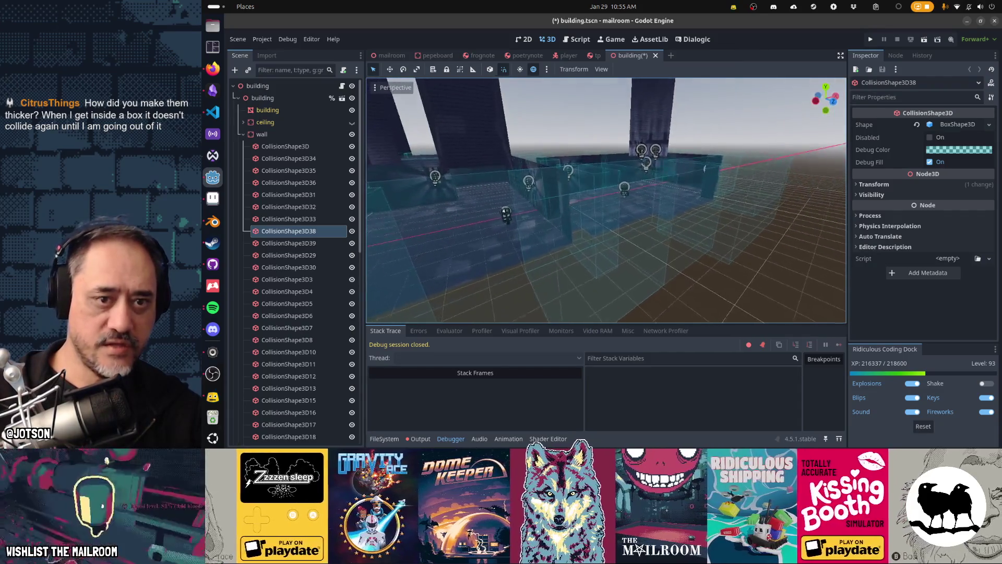
{"action": "key", "text": "w"}
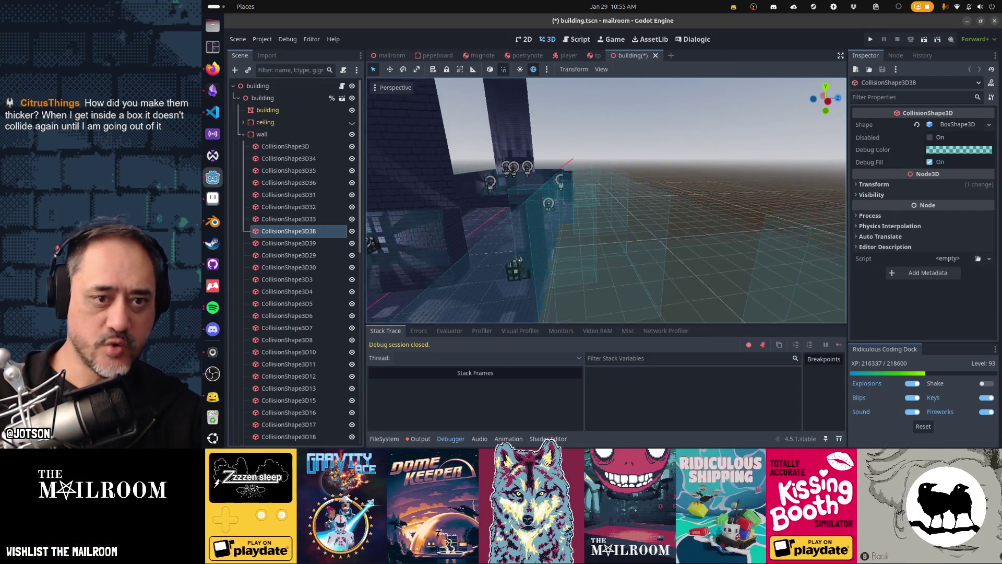
{"action": "key", "text": "s"}
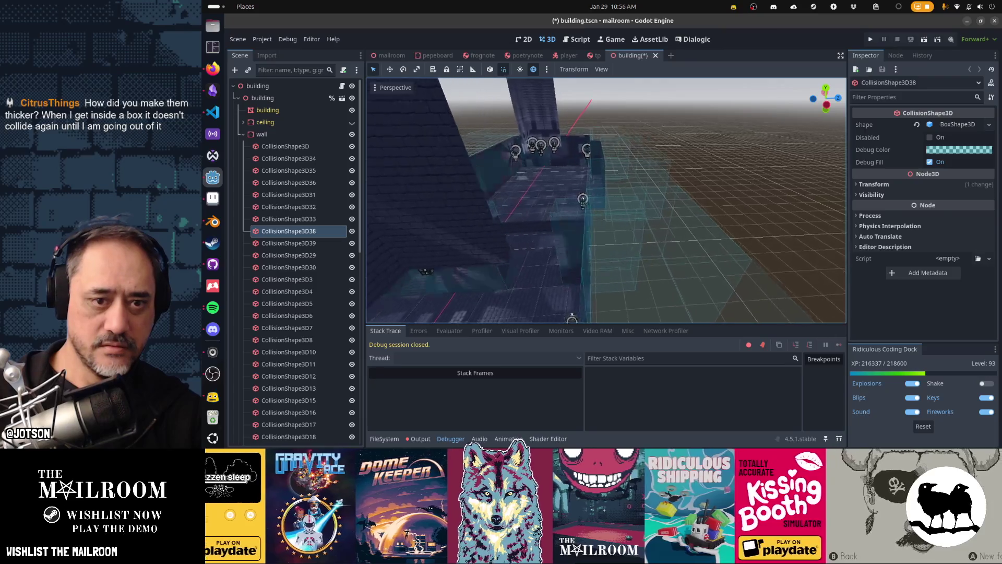
{"action": "key", "text": "a"}
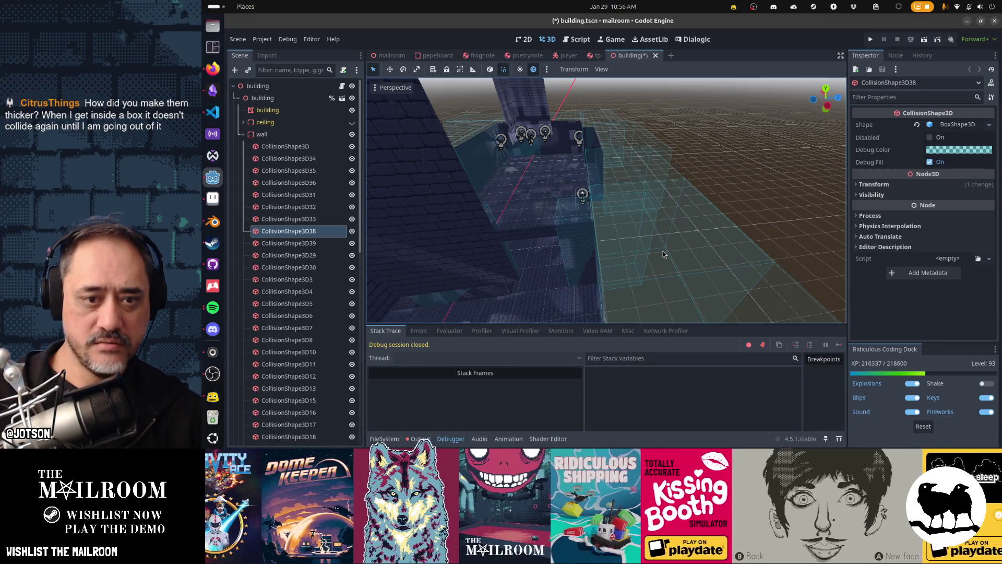
{"action": "key", "text": "d"}
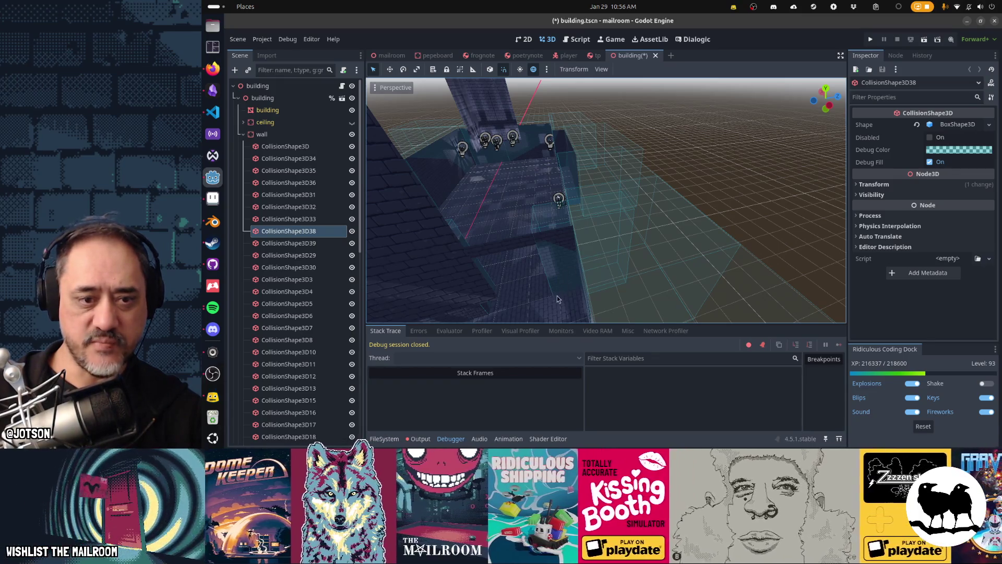
{"action": "mouse_move", "coordinate": [612, 221]}
{"action": "left_mouse_down"}
{"action": "mouse_move", "coordinate": [612, 177]}
{"action": "mouse_move", "coordinate": [673, 157]}
{"action": "mouse_move", "coordinate": [673, 115]}
{"action": "mouse_move", "coordinate": [674, 157]}
{"action": "mouse_move", "coordinate": [674, 130]}
{"action": "left_mouse_up"}
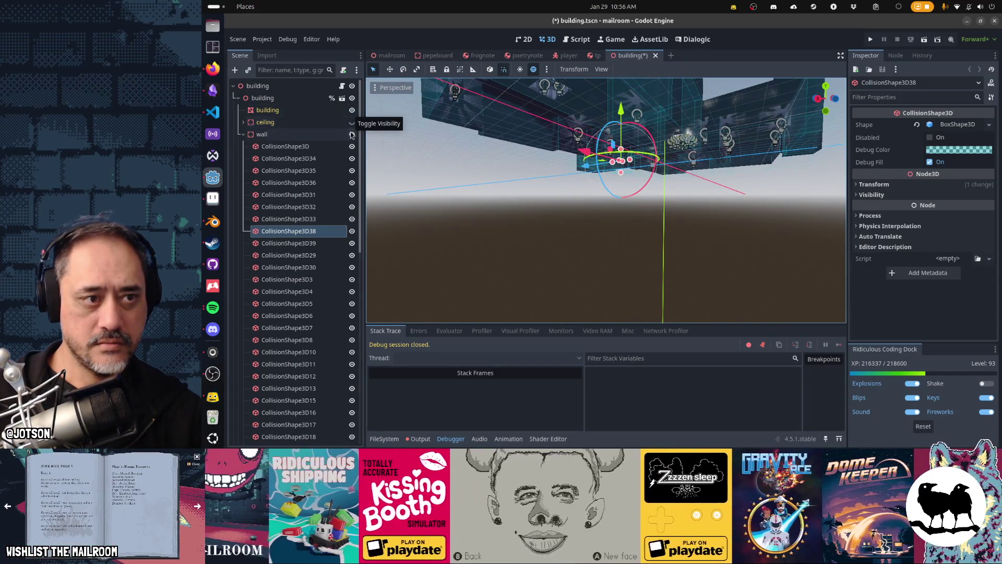
- Hide the wall and floor, show the ceiling, and view the building's side up close
{"action": "left_click", "coordinate": [353, 134]}
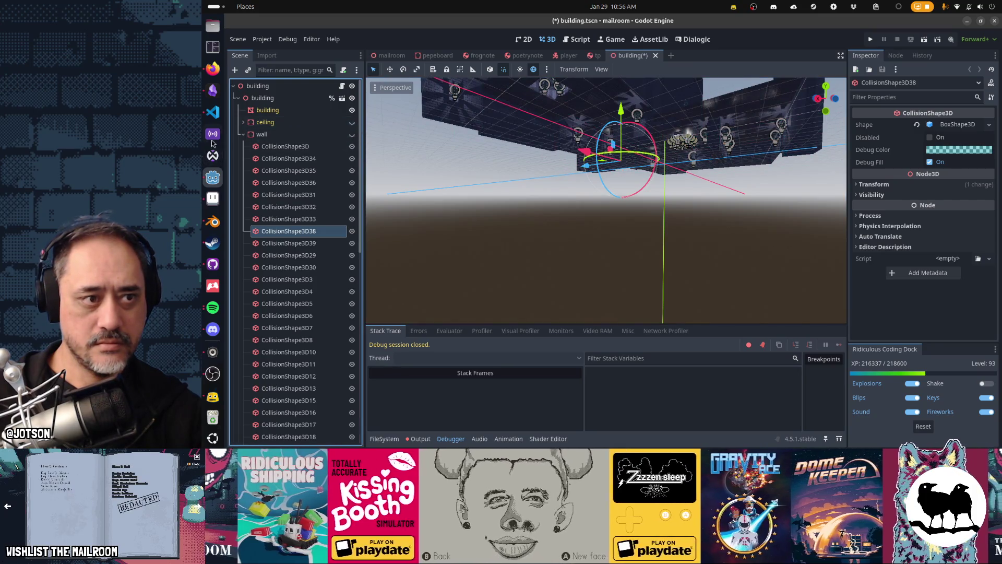
{"action": "left_click", "coordinate": [243, 135]}
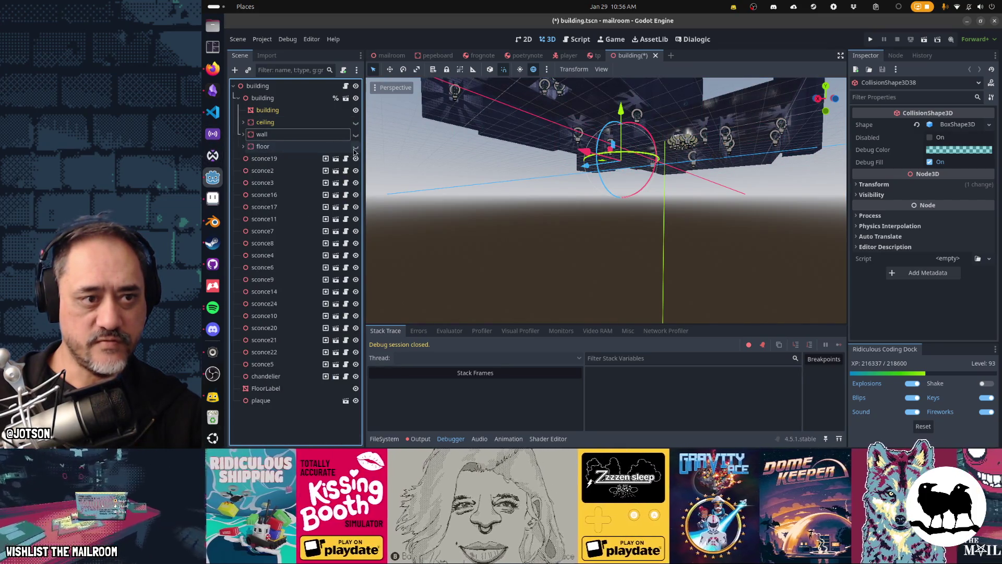
{"action": "left_click_drag", "start_coordinate": [523, 208], "coordinate": [376, 182]}
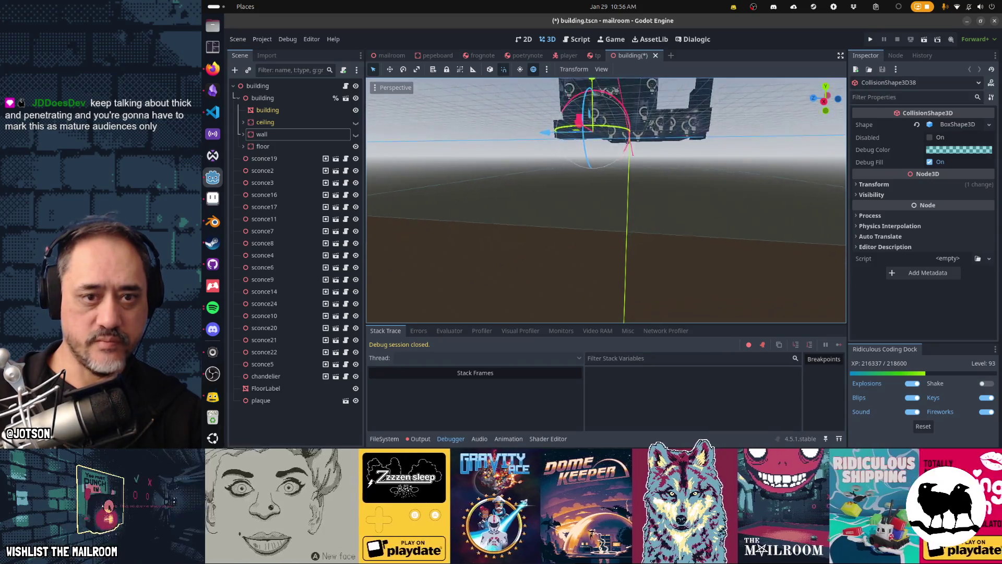
{"action": "left_click_drag", "start_coordinate": [376, 181], "coordinate": [638, 166]}
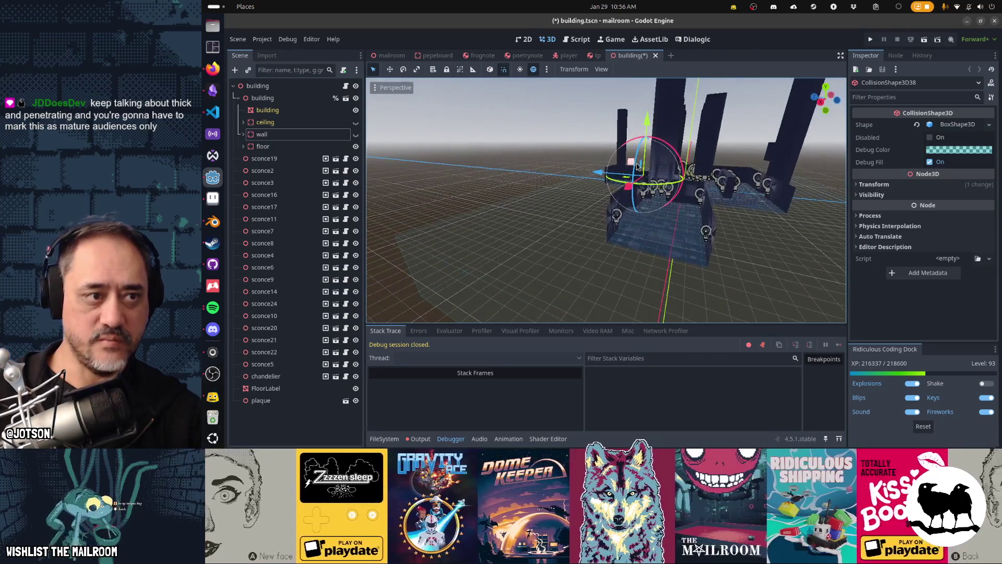
{"action": "left_click", "coordinate": [356, 147]}
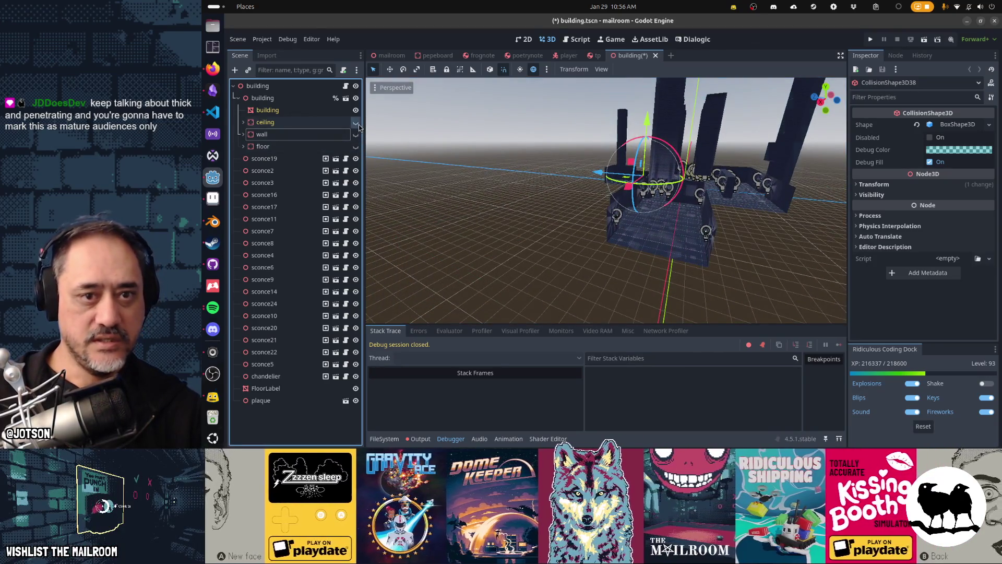
{"action": "left_click", "coordinate": [356, 121]}
{"action": "mouse_move", "coordinate": [606, 200]}
{"action": "left_mouse_down"}
{"action": "mouse_move", "coordinate": [511, 182]}
{"action": "mouse_move", "coordinate": [561, 158]}
{"action": "left_mouse_up"}
{"action": "left_click", "coordinate": [560, 159]}
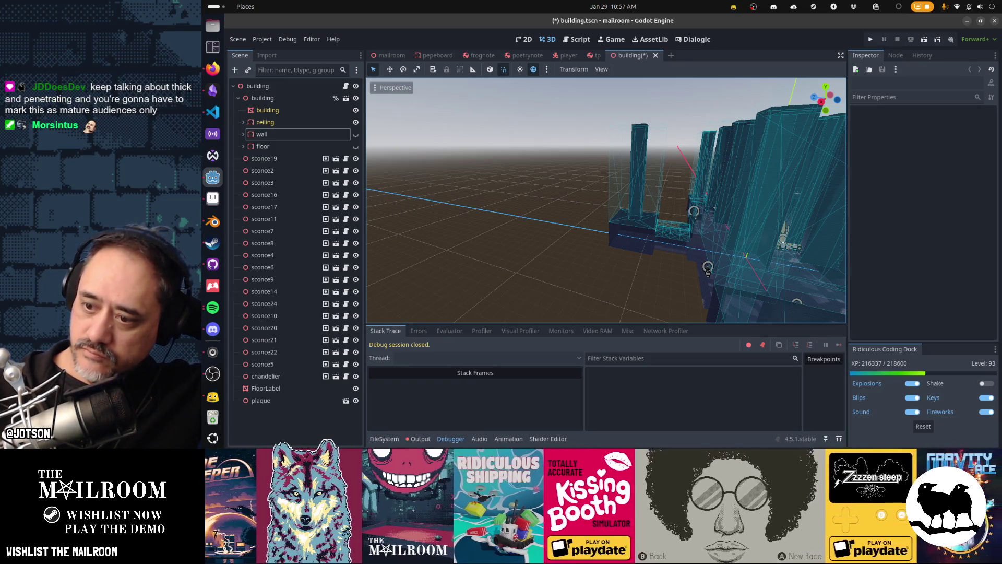
- Return to the Godot editor and close the building.tscn scene
{"action": "key", "text": "alt+Tab"}
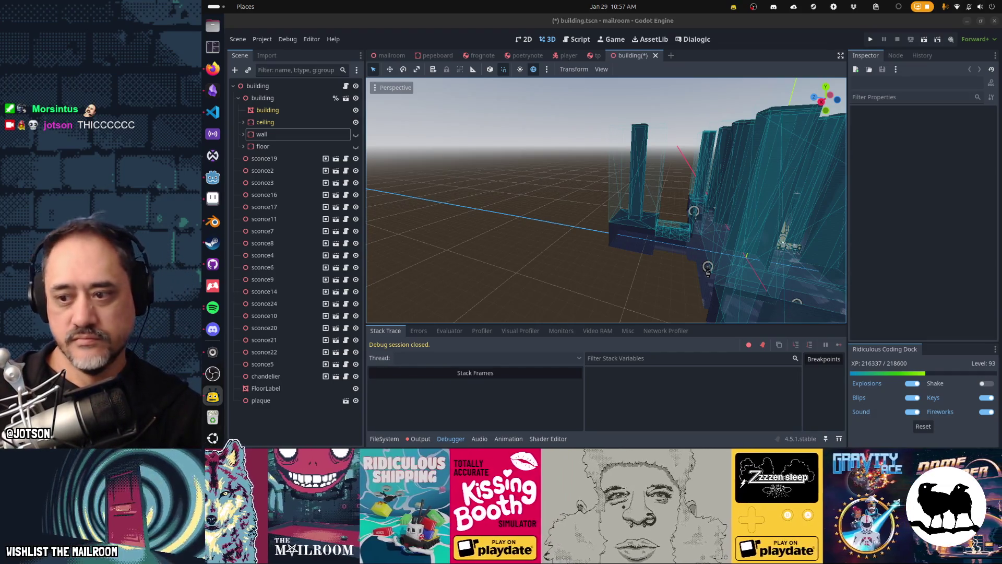
{"action": "key", "text": "alt+Tab"}
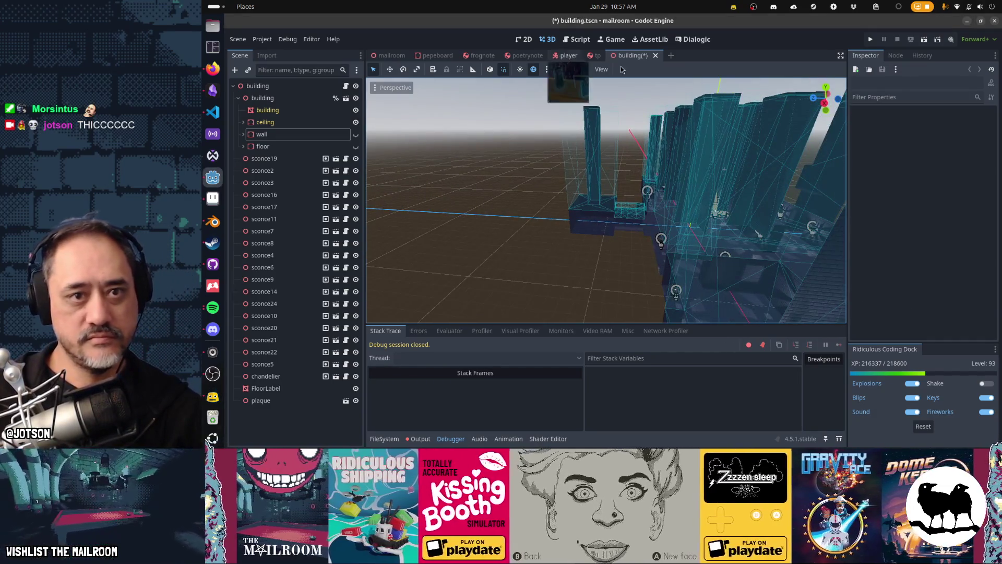
{"action": "key", "text": "ctrl+shift+w"}
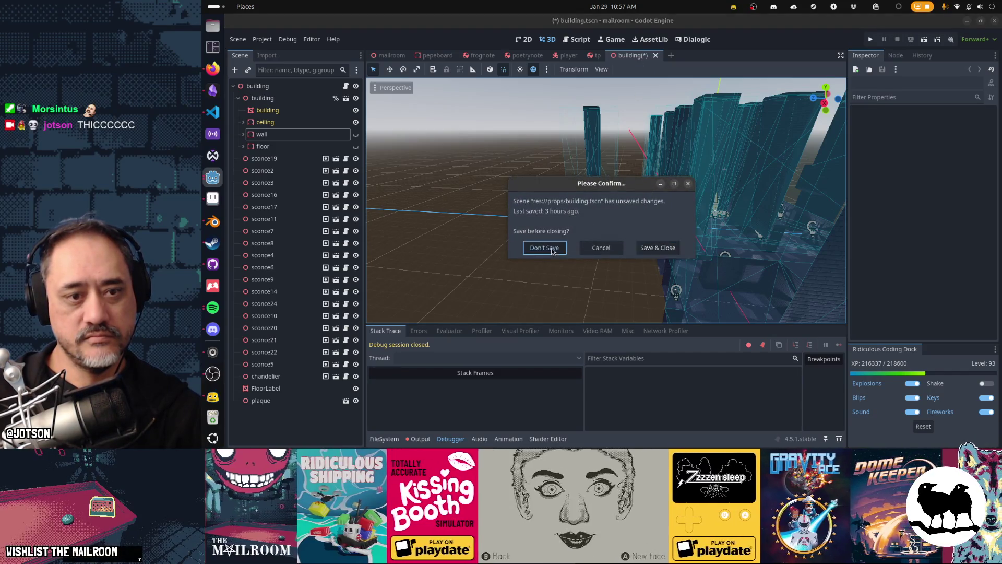
- Close building.tscn with Don't Save, close the tp scene, and orbit the player model
{"action": "left_click", "coordinate": [553, 251]}
{"action": "left_click", "coordinate": [602, 58]}
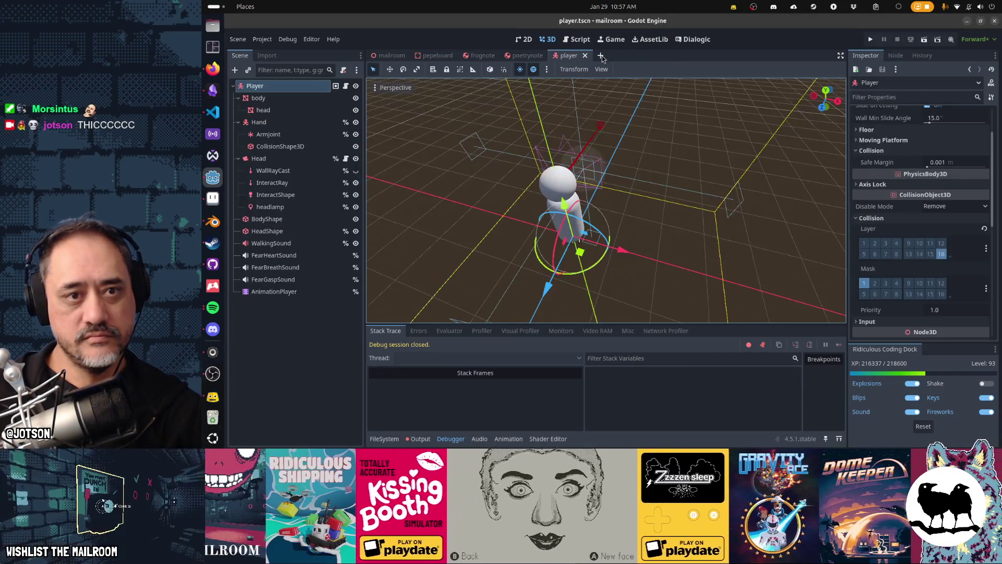
{"action": "mouse_move", "coordinate": [575, 104]}
{"action": "left_mouse_down"}
{"action": "mouse_move", "coordinate": [606, 182]}
{"action": "mouse_move", "coordinate": [496, 170]}
{"action": "mouse_move", "coordinate": [480, 149]}
{"action": "left_mouse_up"}
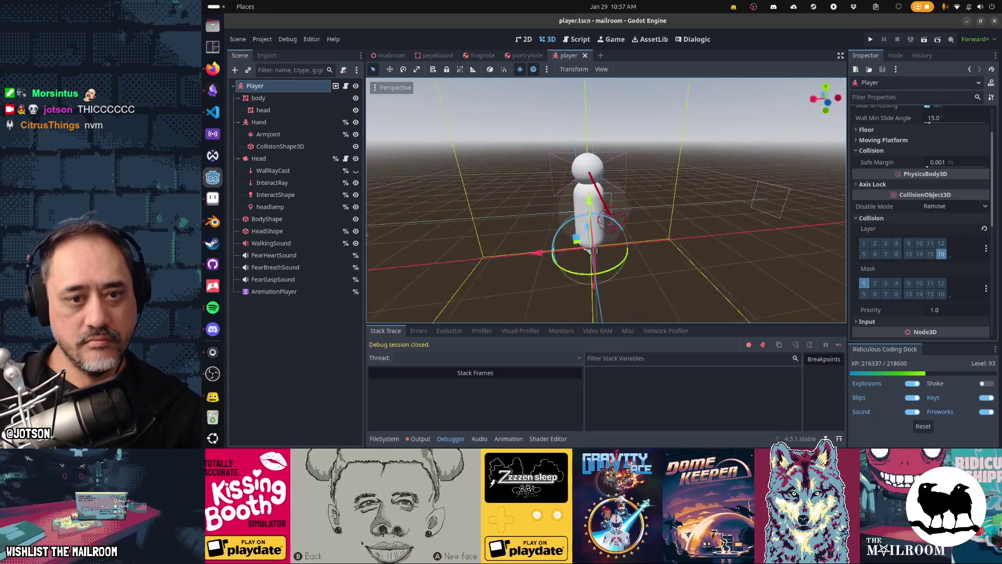
{"action": "mouse_move", "coordinate": [481, 148]}
{"action": "left_mouse_down"}
{"action": "mouse_move", "coordinate": [522, 133]}
{"action": "mouse_move", "coordinate": [647, 230]}
{"action": "left_mouse_up"}
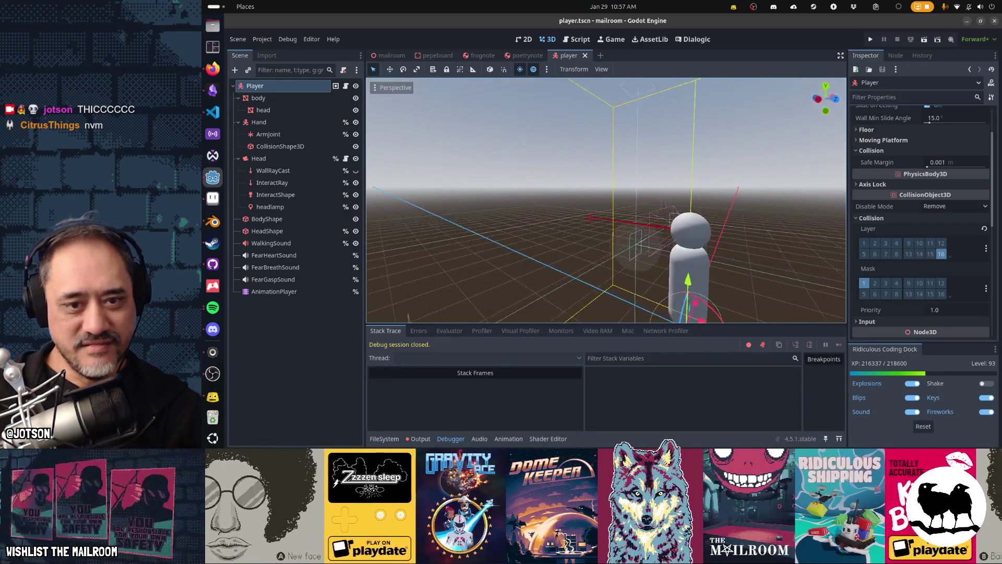
- Inspect the player model from other sides, close the player scene, and launch a playtest
{"action": "left_click_drag", "start_coordinate": [648, 235], "coordinate": [622, 230]}
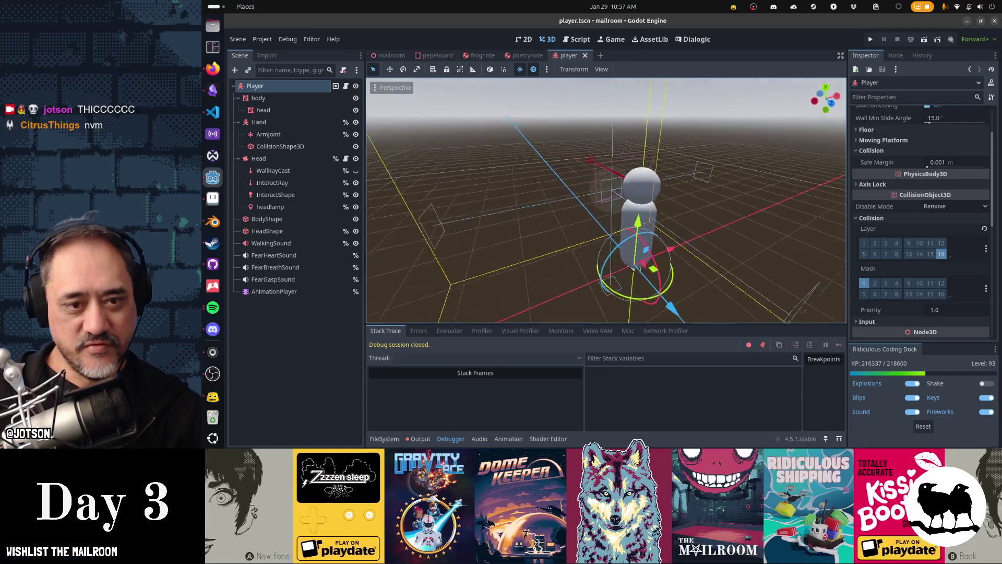
{"action": "left_click_drag", "start_coordinate": [569, 298], "coordinate": [578, 294]}
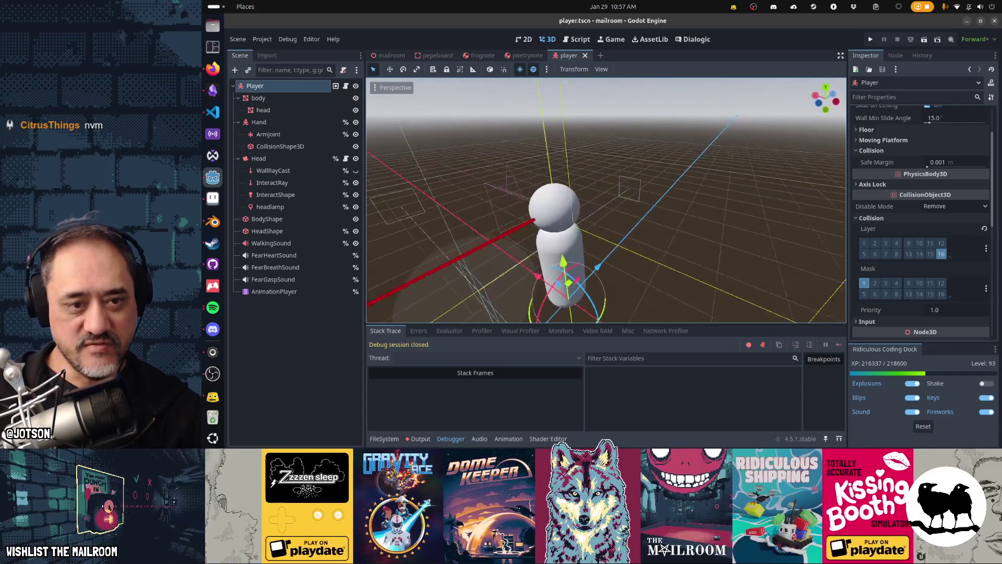
{"action": "mouse_move", "coordinate": [606, 220]}
{"action": "left_mouse_down"}
{"action": "mouse_move", "coordinate": [637, 209]}
{"action": "mouse_move", "coordinate": [585, 220]}
{"action": "left_mouse_up"}
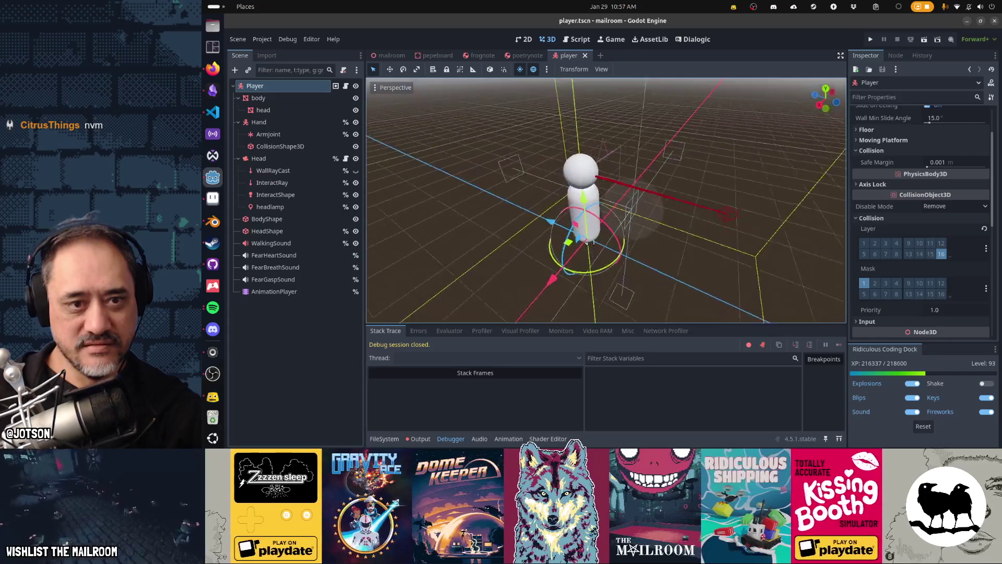
{"action": "mouse_move", "coordinate": [554, 261]}
{"action": "left_mouse_down"}
{"action": "mouse_move", "coordinate": [494, 249]}
{"action": "mouse_move", "coordinate": [606, 245]}
{"action": "mouse_move", "coordinate": [659, 277]}
{"action": "mouse_move", "coordinate": [631, 284]}
{"action": "mouse_move", "coordinate": [650, 291]}
{"action": "mouse_move", "coordinate": [620, 296]}
{"action": "mouse_move", "coordinate": [577, 247]}
{"action": "mouse_move", "coordinate": [638, 298]}
{"action": "mouse_move", "coordinate": [585, 294]}
{"action": "mouse_move", "coordinate": [648, 222]}
{"action": "left_mouse_up"}
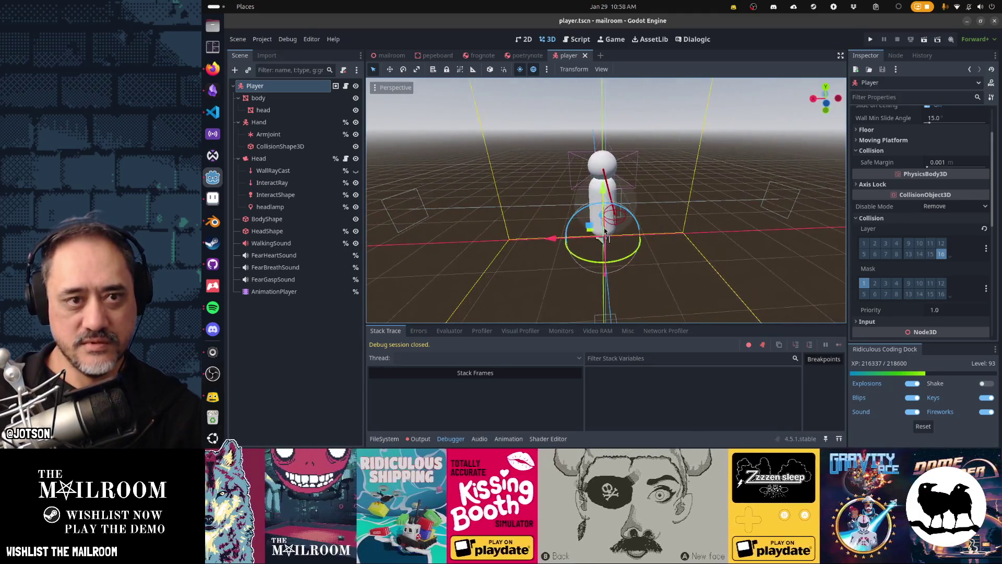
{"action": "left_click", "coordinate": [586, 55]}
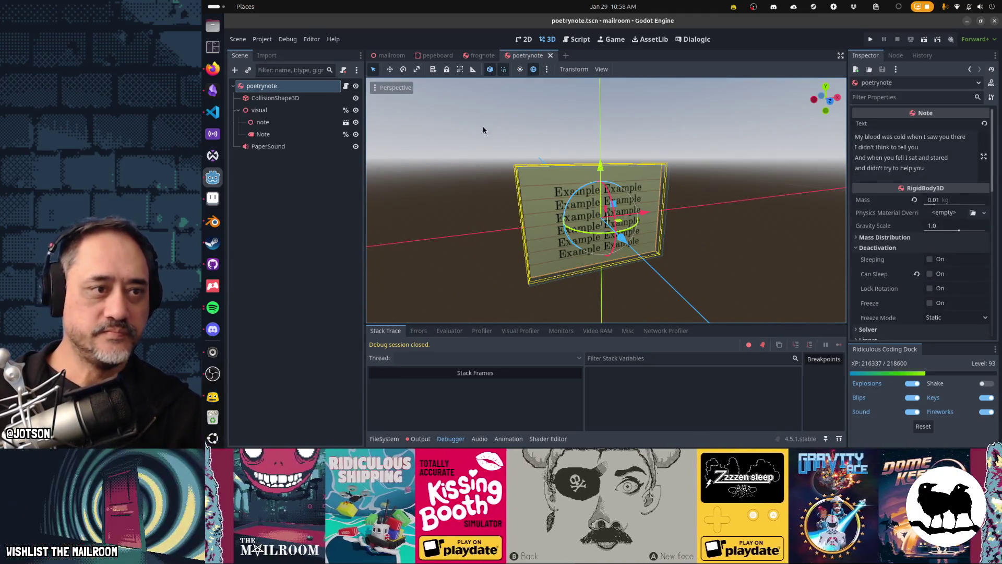
{"action": "key", "text": "F5"}
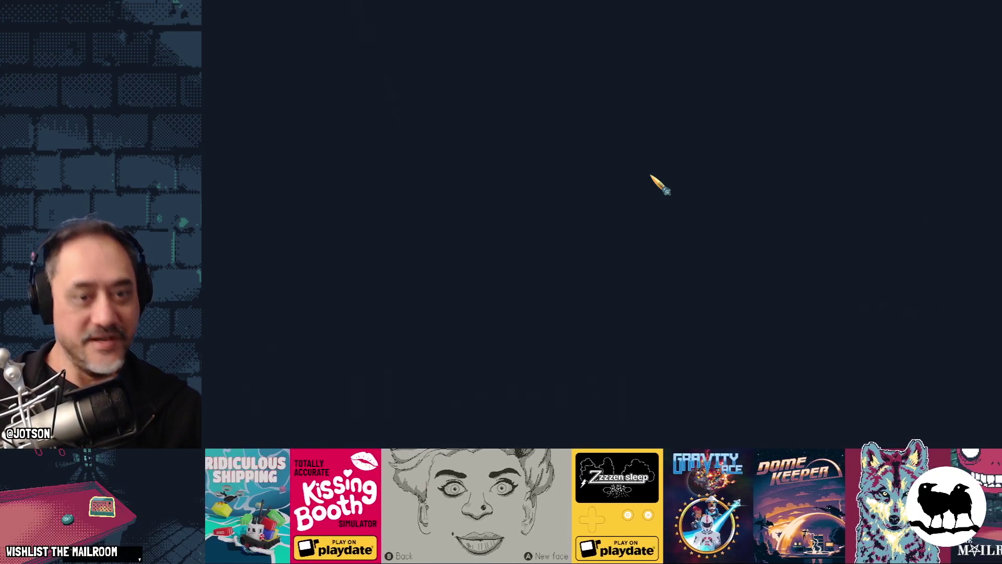
- Start the demo from the Testing menu and spawn the security key via the console
{"action": "key", "text": "t"}
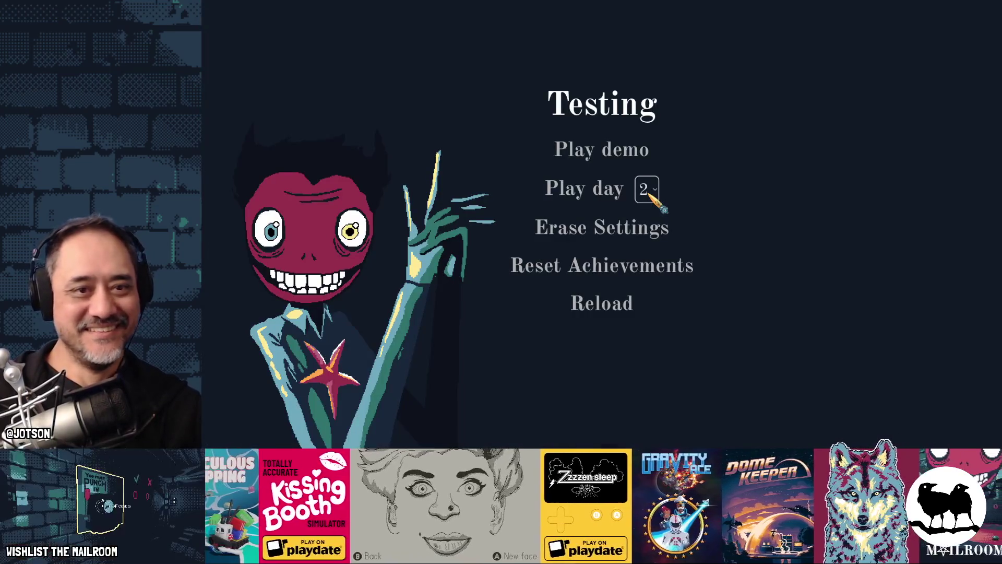
{"action": "left_click", "coordinate": [638, 153]}
{"action": "type", "text": "securityk"}
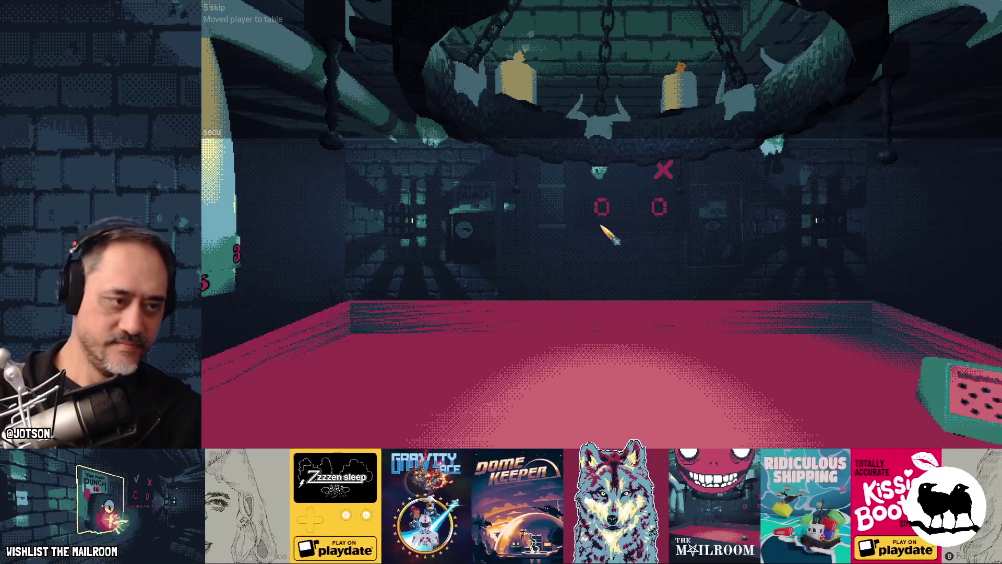
{"action": "type", "text": "ey"}
{"action": "key", "text": "Return"}
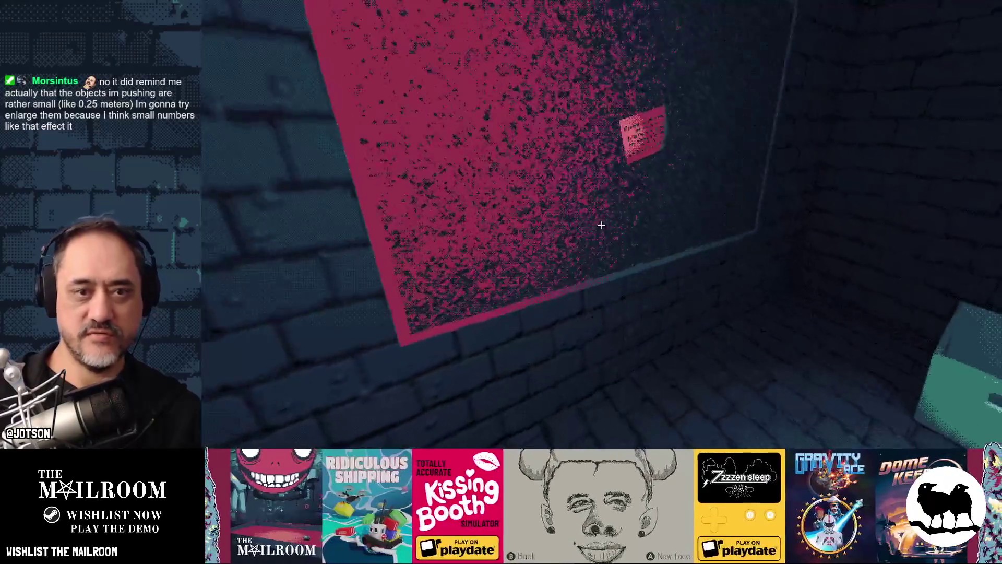
- Inspect the poetry note's lyrics up close and flip it to check its back
{"action": "key", "text": "e"}
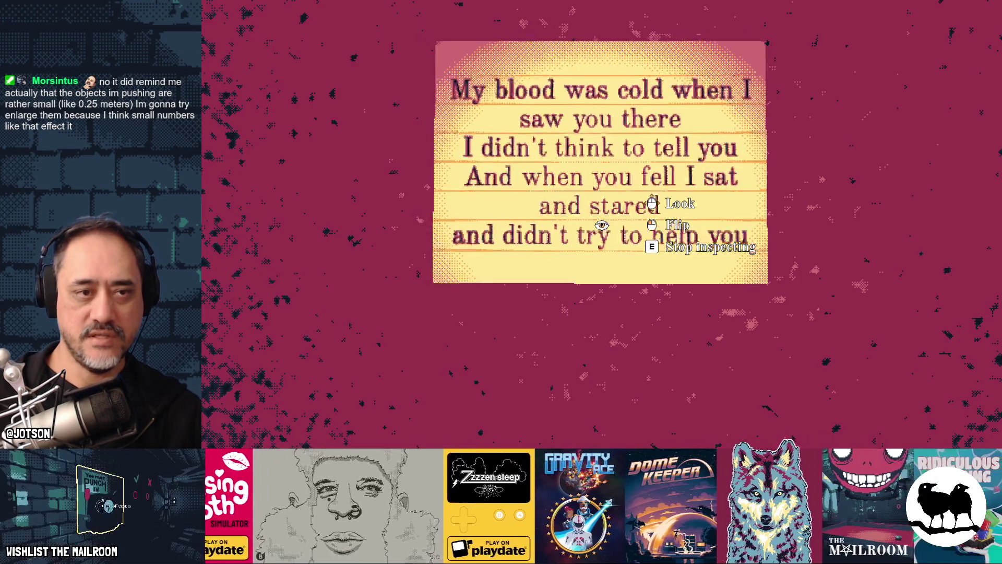
{"action": "key", "text": "e"}
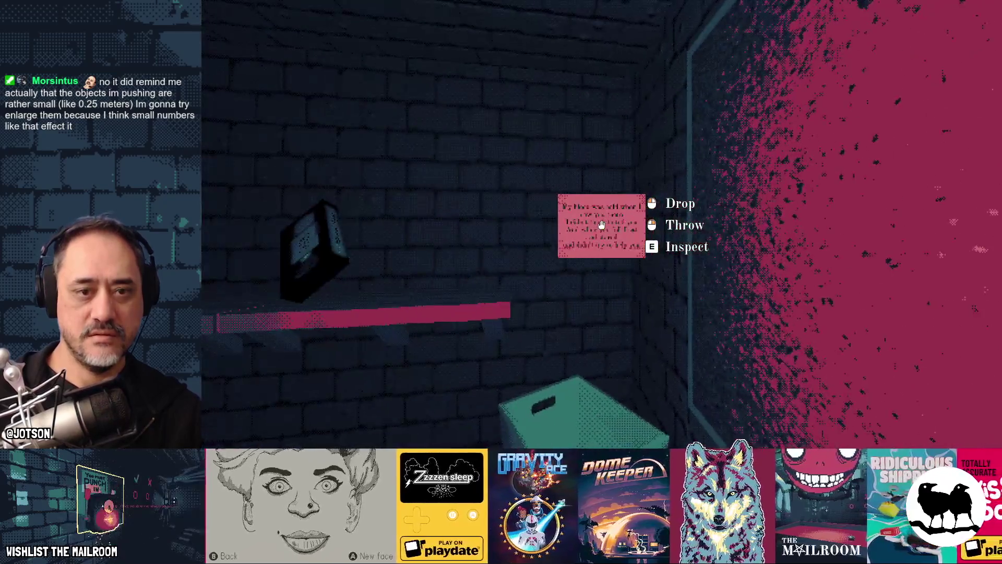
{"action": "key", "text": "e"}
{"action": "left_click", "coordinate": [601, 225]}
{"action": "left_click", "coordinate": [601, 224]}
{"action": "key", "text": "e"}
- Drop the note near the shelf, then pause and quit back to the editor
{"action": "left_click", "coordinate": [602, 225]}
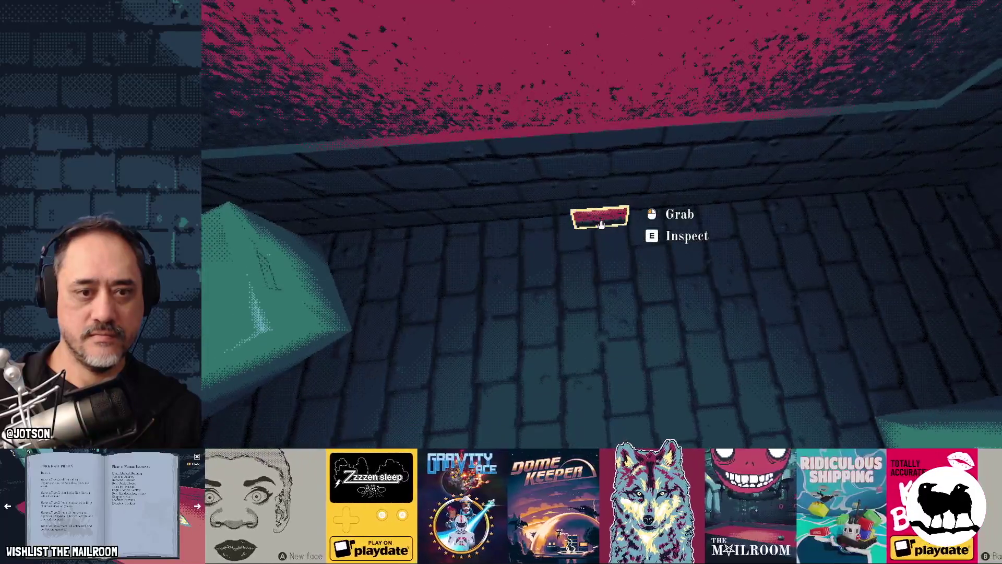
{"action": "left_click", "coordinate": [601, 225]}
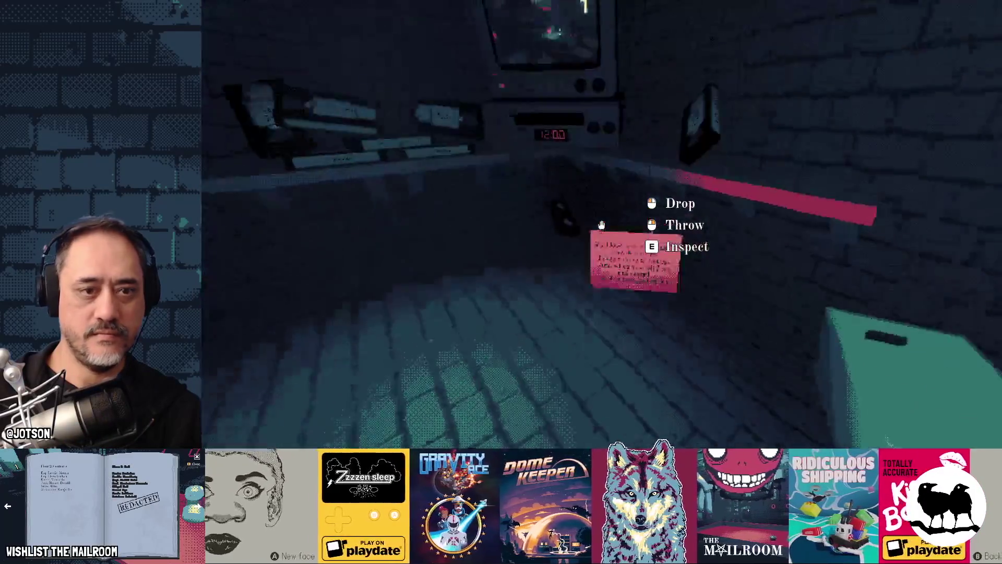
{"action": "left_click", "coordinate": [602, 225]}
{"action": "key", "text": "Escape"}
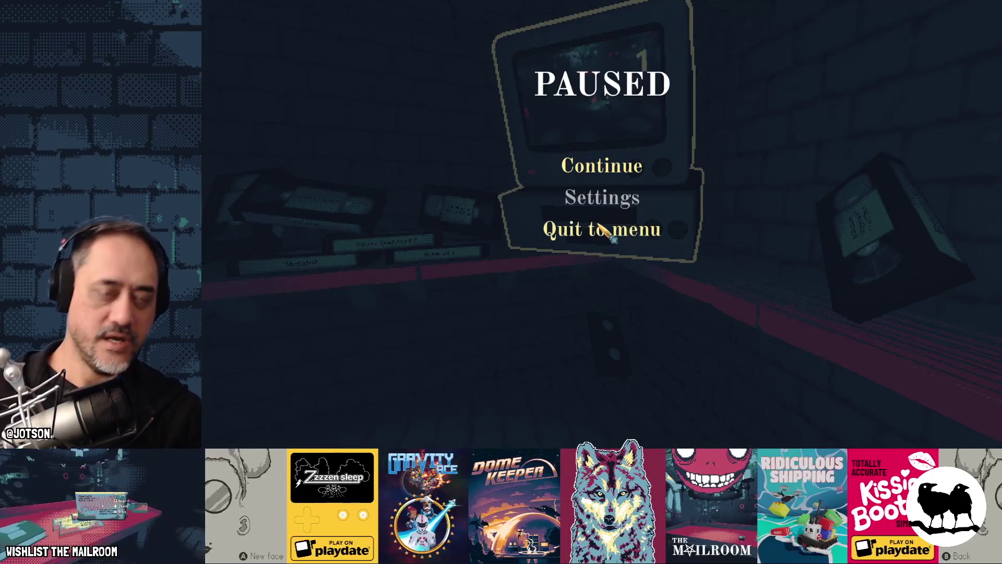
{"action": "key", "text": "F8"}
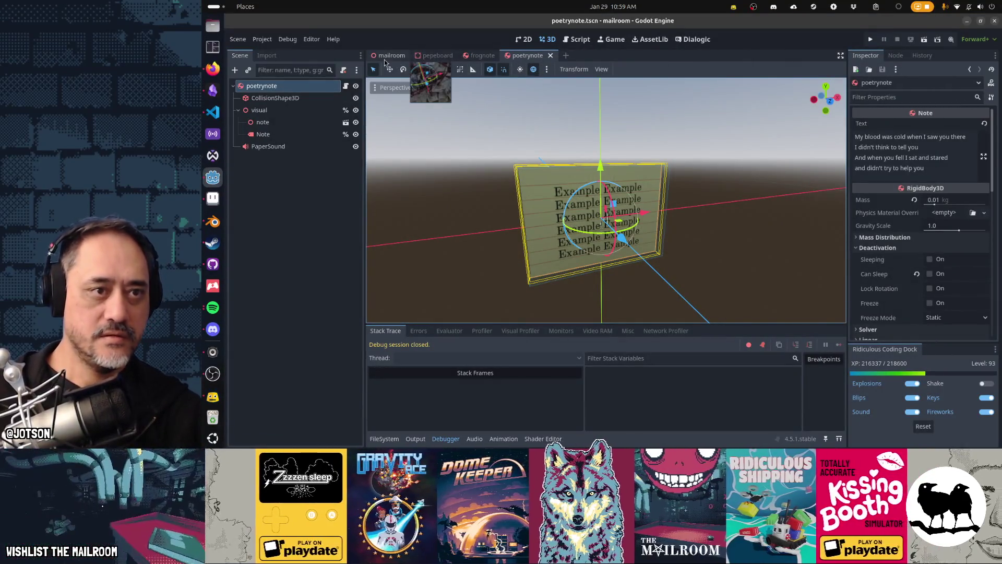
- In the mailroom scene, move the Zooika tape (tape_sc3) across the shelf
{"action": "left_click", "coordinate": [385, 61]}
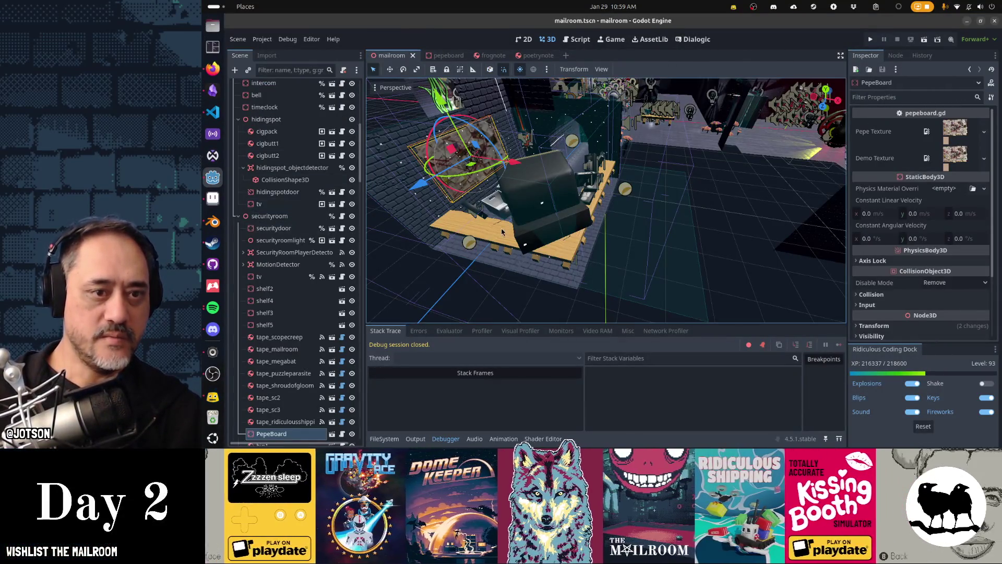
{"action": "mouse_move", "coordinate": [518, 235]}
{"action": "left_mouse_down"}
{"action": "mouse_move", "coordinate": [446, 193]}
{"action": "mouse_move", "coordinate": [472, 250]}
{"action": "left_mouse_up"}
{"action": "left_click", "coordinate": [523, 202]}
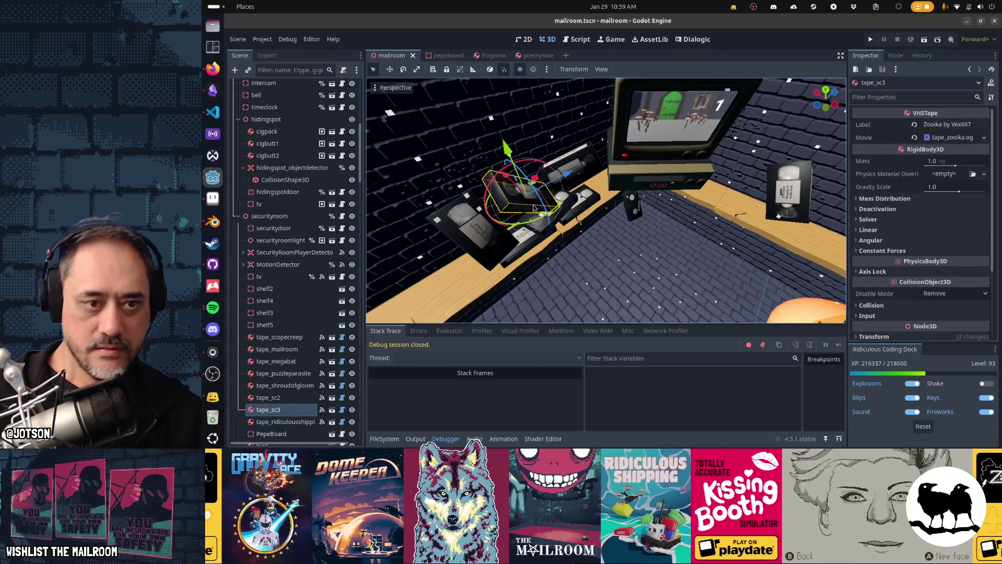
{"action": "key", "text": "t"}
{"action": "key", "text": "t"}
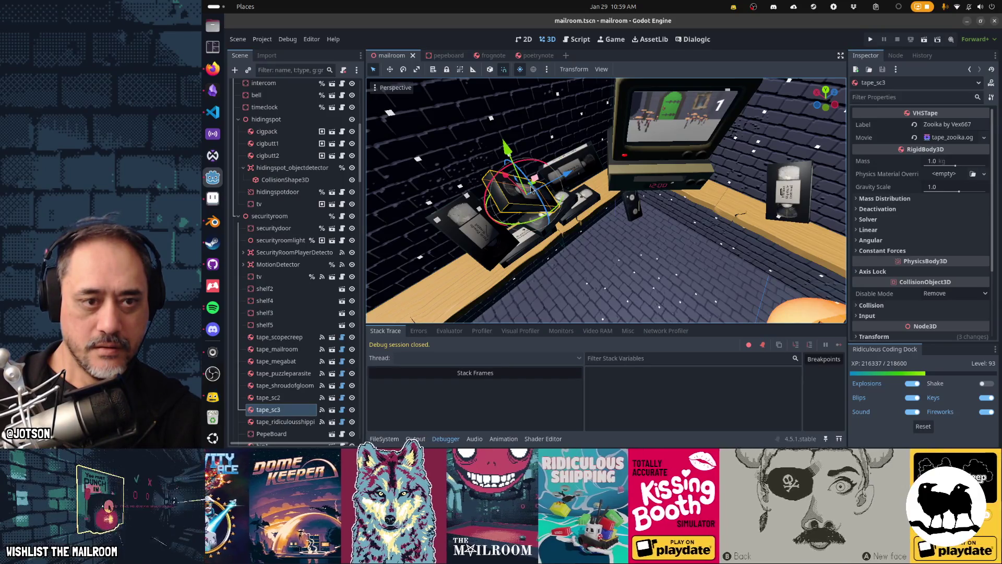
{"action": "left_click_drag", "start_coordinate": [526, 208], "coordinate": [535, 204]}
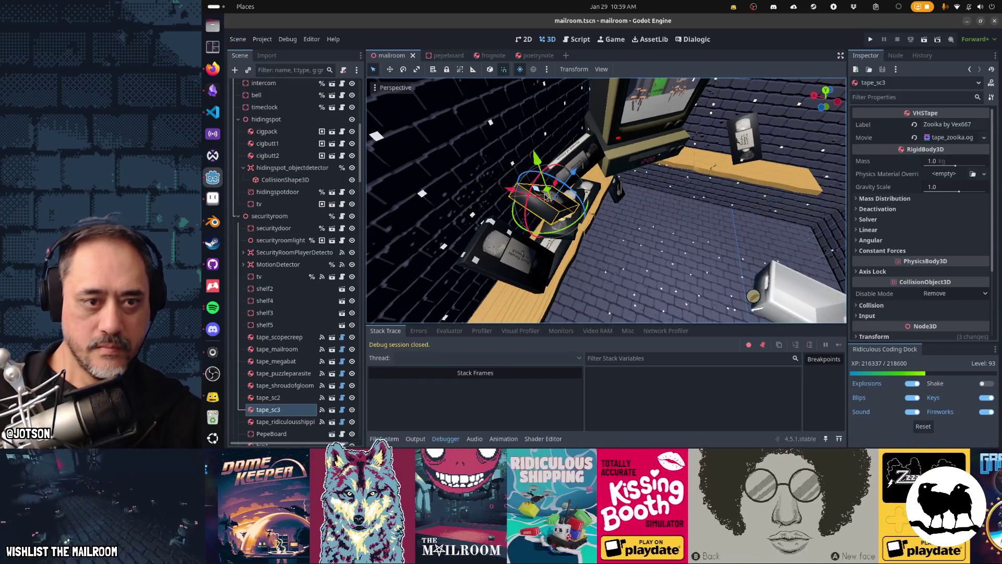
{"action": "key", "text": "g"}
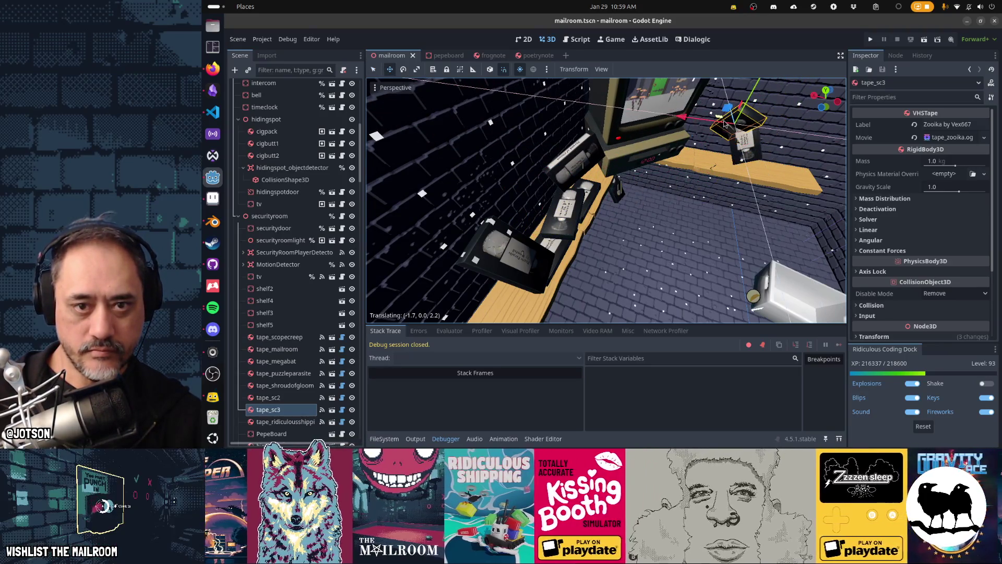
{"action": "left_click", "coordinate": [720, 126]}
{"action": "left_click_drag", "start_coordinate": [720, 125], "coordinate": [554, 180]}
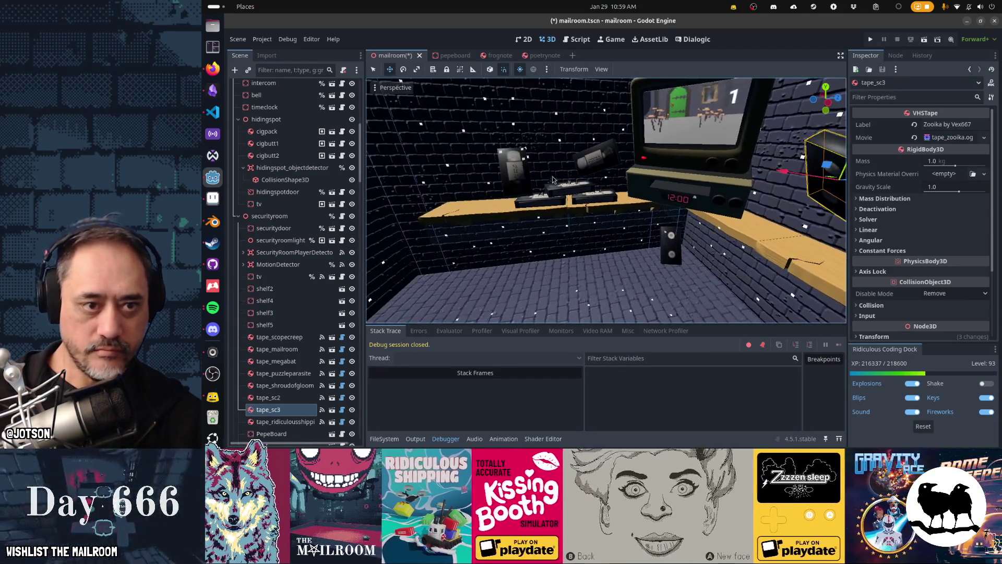
- Move the Puzzle Parasite tape in front of the TV and lay it flat on the shelf
{"action": "left_click", "coordinate": [526, 176]}
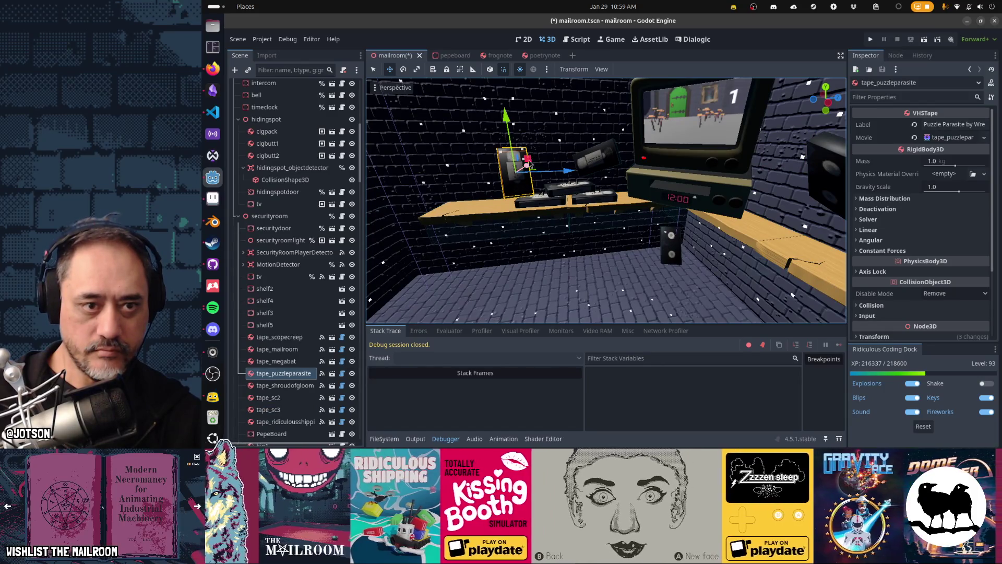
{"action": "mouse_move", "coordinate": [570, 177]}
{"action": "left_mouse_down"}
{"action": "mouse_move", "coordinate": [675, 165]}
{"action": "mouse_move", "coordinate": [814, 188]}
{"action": "left_mouse_up"}
{"action": "key", "text": "q"}
{"action": "key", "text": "t"}
{"action": "key", "text": "f"}
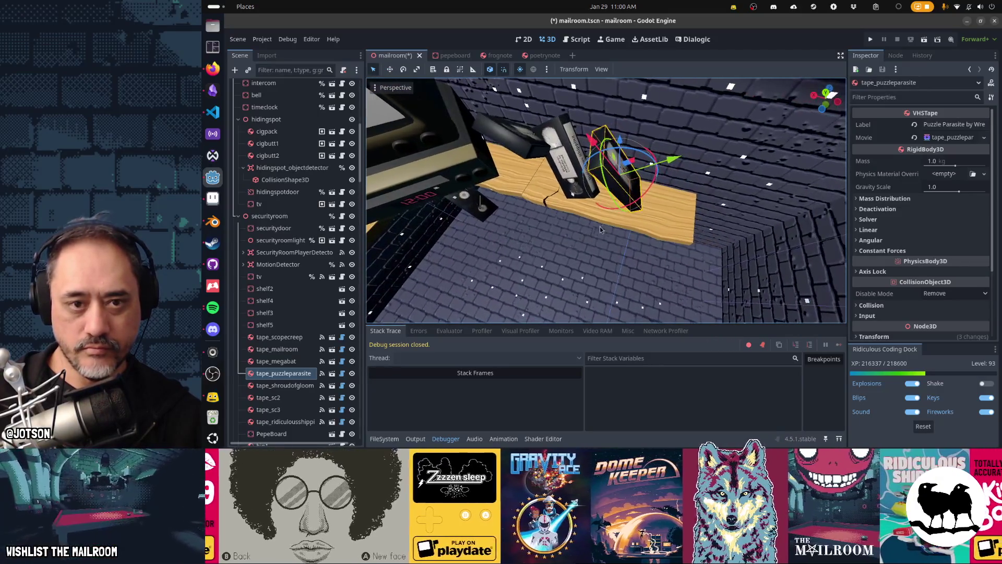
{"action": "mouse_move", "coordinate": [616, 151]}
{"action": "left_mouse_down"}
{"action": "mouse_move", "coordinate": [583, 170]}
{"action": "mouse_move", "coordinate": [645, 175]}
{"action": "mouse_move", "coordinate": [644, 160]}
{"action": "left_mouse_up"}
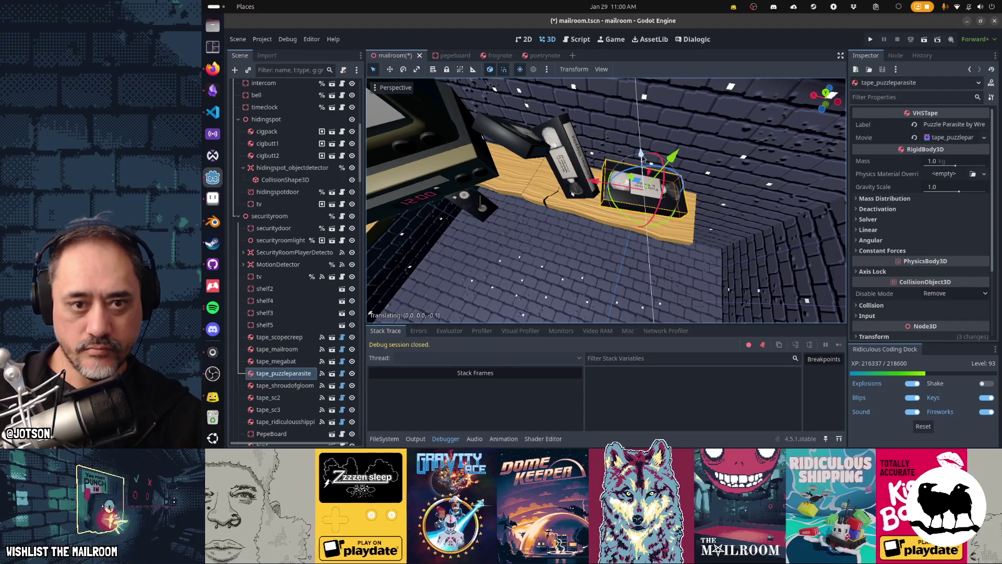
{"action": "left_click", "coordinate": [529, 147]}
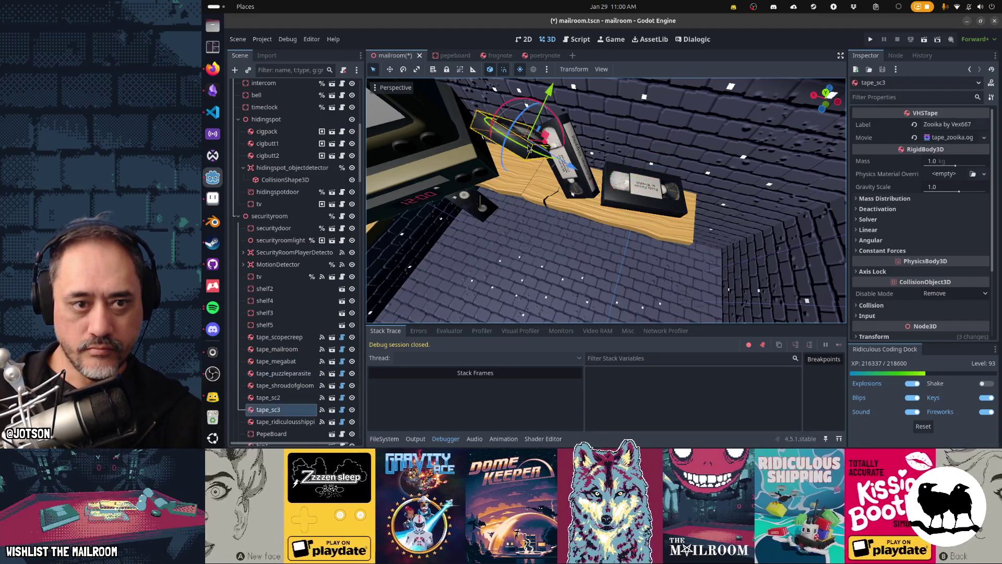
- Rotate the Zooika tape and adjust its position and height on the shelf
{"action": "mouse_move", "coordinate": [507, 140]}
{"action": "left_mouse_down"}
{"action": "mouse_move", "coordinate": [515, 131]}
{"action": "mouse_move", "coordinate": [511, 138]}
{"action": "mouse_move", "coordinate": [546, 146]}
{"action": "left_mouse_up"}
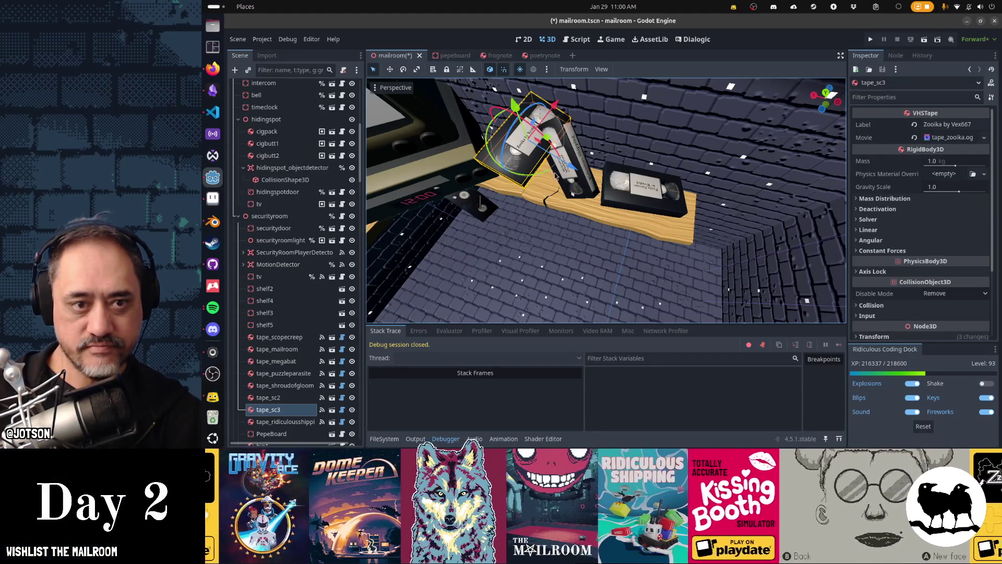
{"action": "mouse_move", "coordinate": [579, 209]}
{"action": "left_mouse_down"}
{"action": "mouse_move", "coordinate": [593, 217]}
{"action": "mouse_move", "coordinate": [491, 211]}
{"action": "left_mouse_up"}
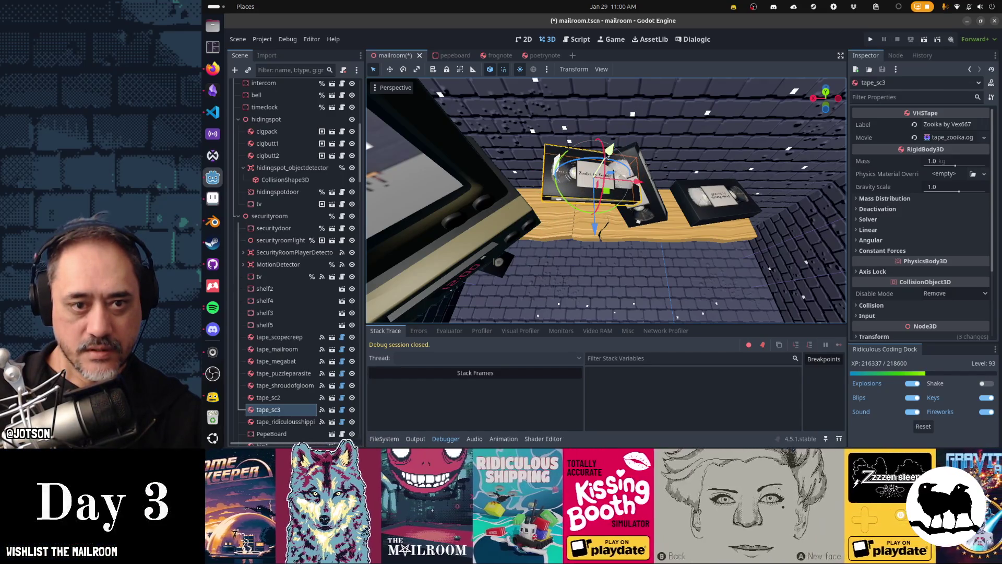
{"action": "left_click_drag", "start_coordinate": [596, 233], "coordinate": [596, 250]}
{"action": "mouse_move", "coordinate": [637, 197]}
{"action": "left_mouse_down"}
{"action": "mouse_move", "coordinate": [626, 193]}
{"action": "mouse_move", "coordinate": [606, 214]}
{"action": "mouse_move", "coordinate": [585, 201]}
{"action": "mouse_move", "coordinate": [612, 234]}
{"action": "left_mouse_up"}
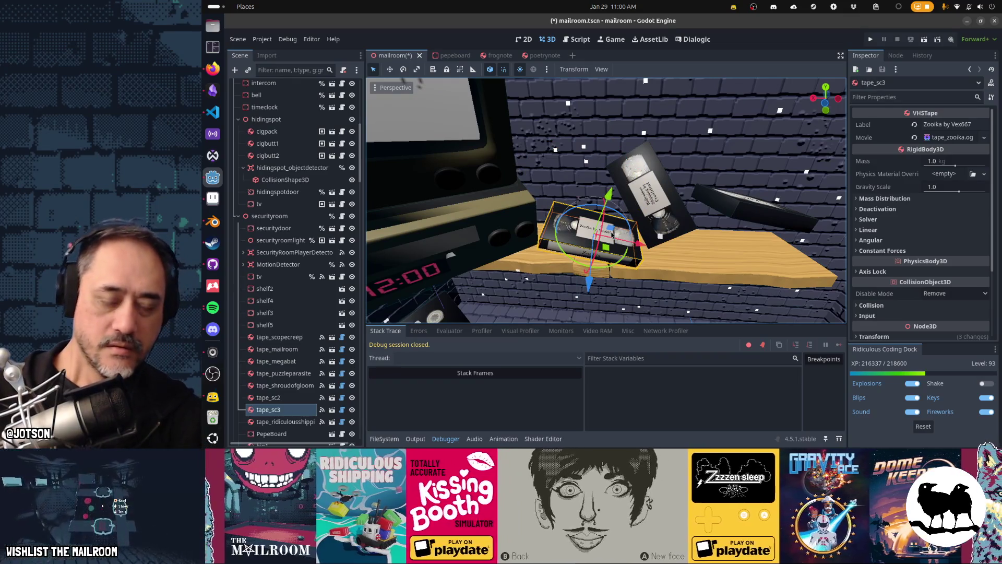
{"action": "mouse_move", "coordinate": [611, 195]}
{"action": "left_mouse_down"}
{"action": "mouse_move", "coordinate": [538, 245]}
{"action": "mouse_move", "coordinate": [551, 248]}
{"action": "left_mouse_up"}
{"action": "scroll", "coordinate": [550, 248], "scroll_direction": "up", "scroll_amount": 3}
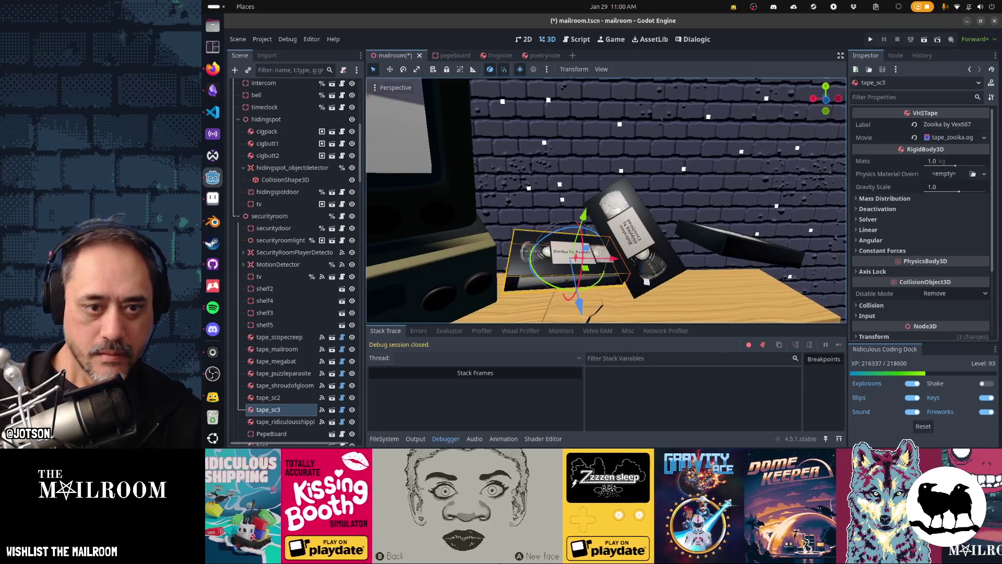
- Slide the Ridiculous Shipping tape sideways and move the Shroud of Gloom tape left
{"action": "left_click", "coordinate": [648, 256]}
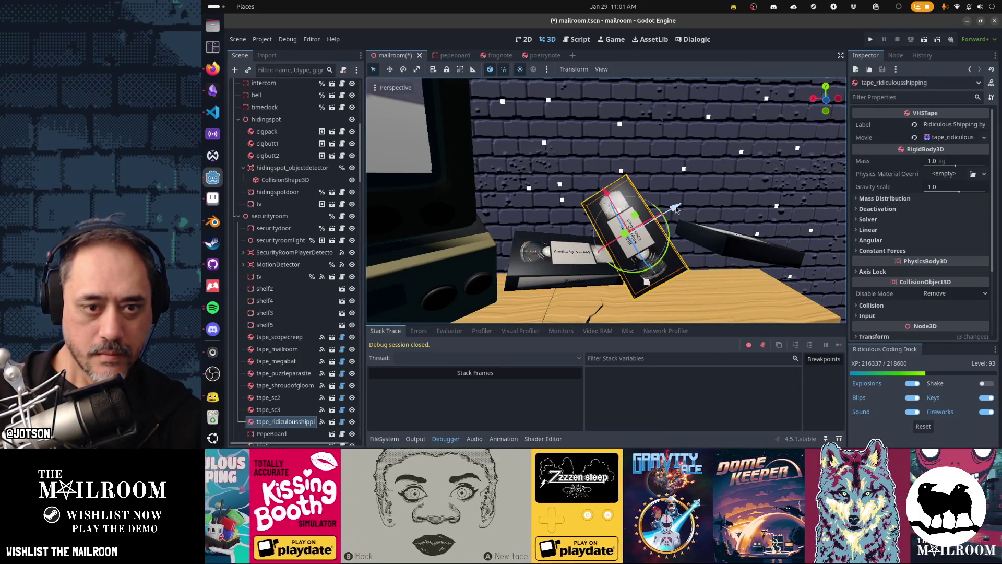
{"action": "key", "text": "t"}
{"action": "left_click_drag", "start_coordinate": [584, 237], "coordinate": [591, 236]}
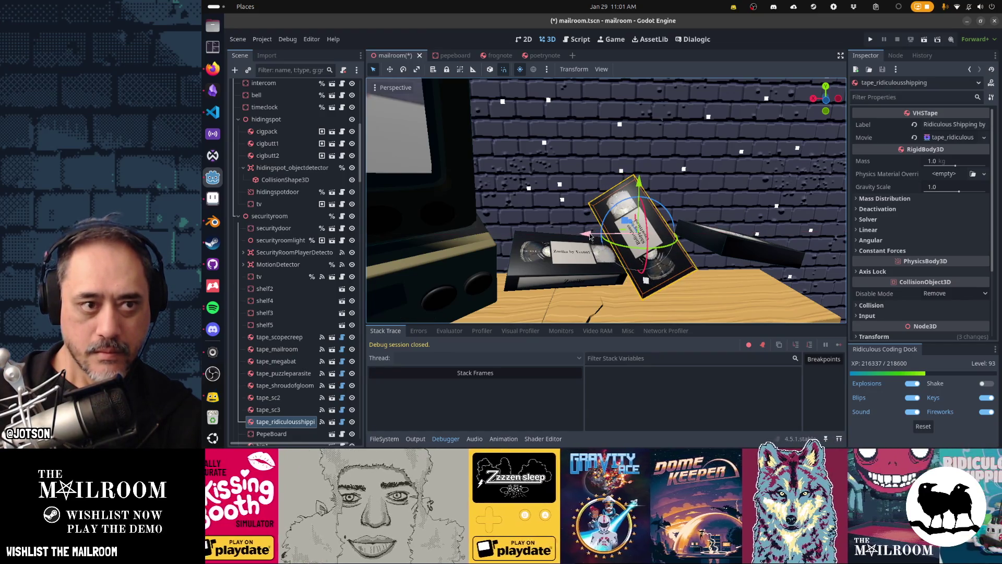
{"action": "left_click_drag", "start_coordinate": [628, 264], "coordinate": [628, 264]}
{"action": "left_click", "coordinate": [619, 205]}
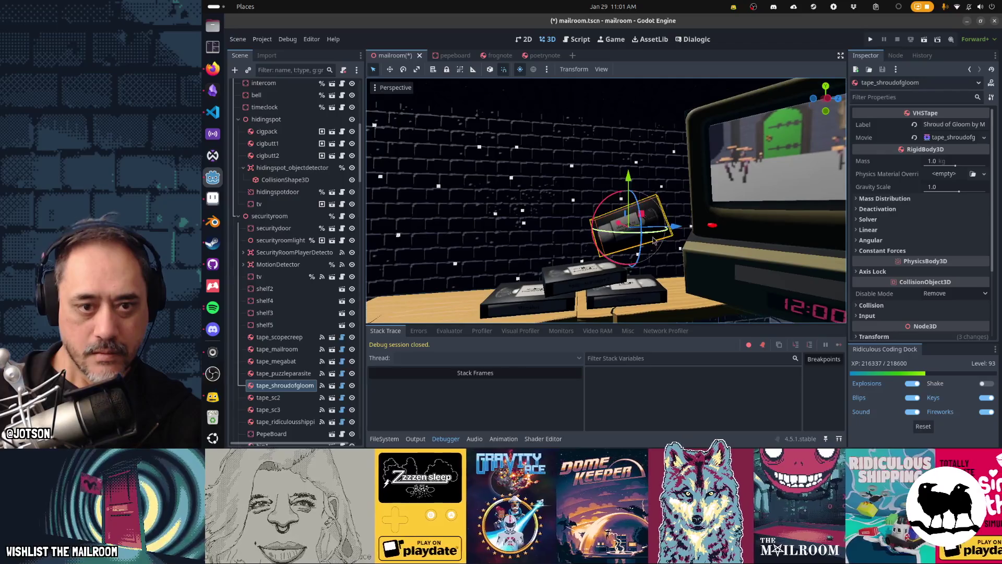
{"action": "left_click_drag", "start_coordinate": [668, 231], "coordinate": [601, 235]}
- Rotate the Scopecreep tape about 53 degrees and save mailroom.tscn
{"action": "left_click", "coordinate": [626, 290]}
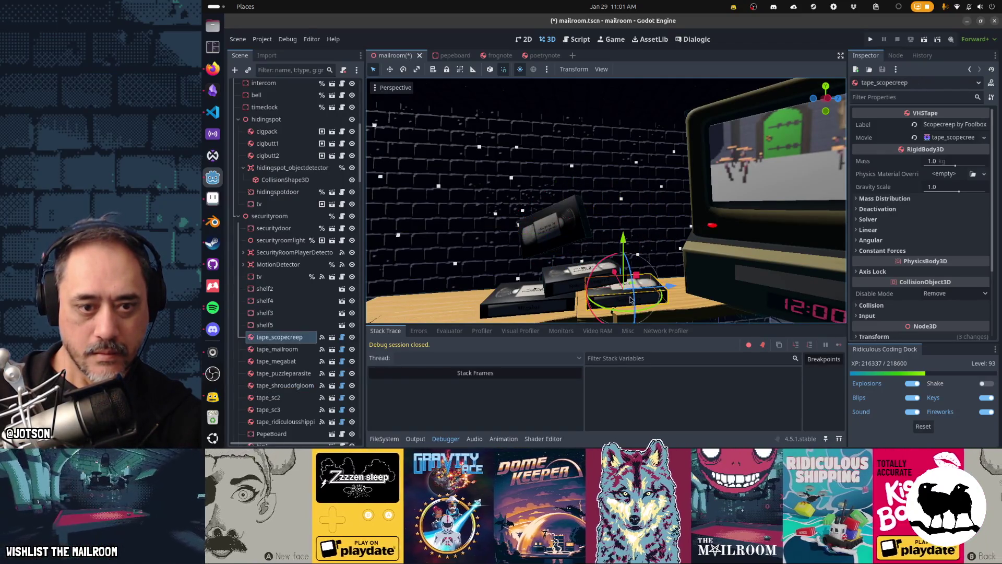
{"action": "left_click_drag", "start_coordinate": [626, 291], "coordinate": [627, 319]}
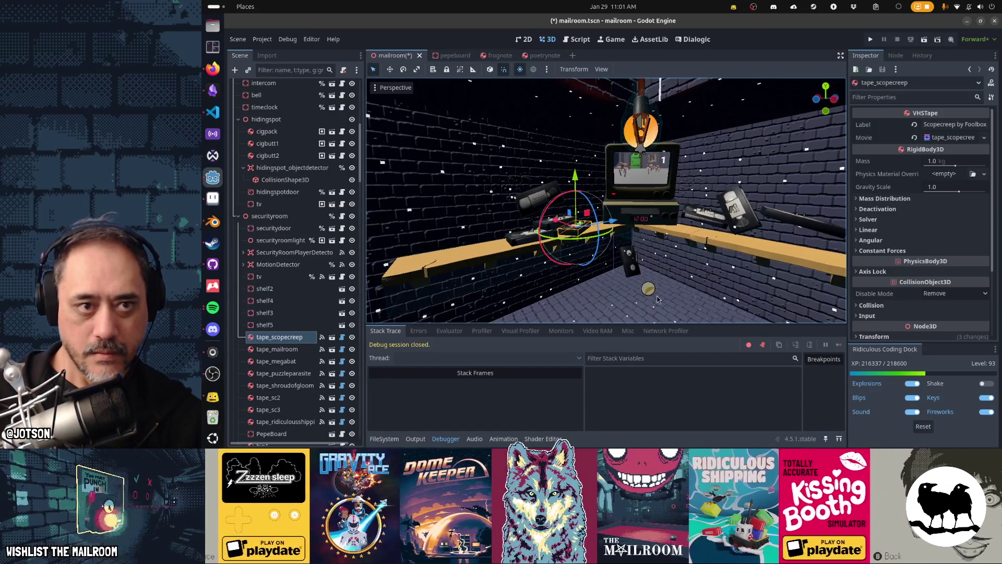
{"action": "key", "text": "ctrl+s"}
{"action": "key", "text": "alt+Tab"}
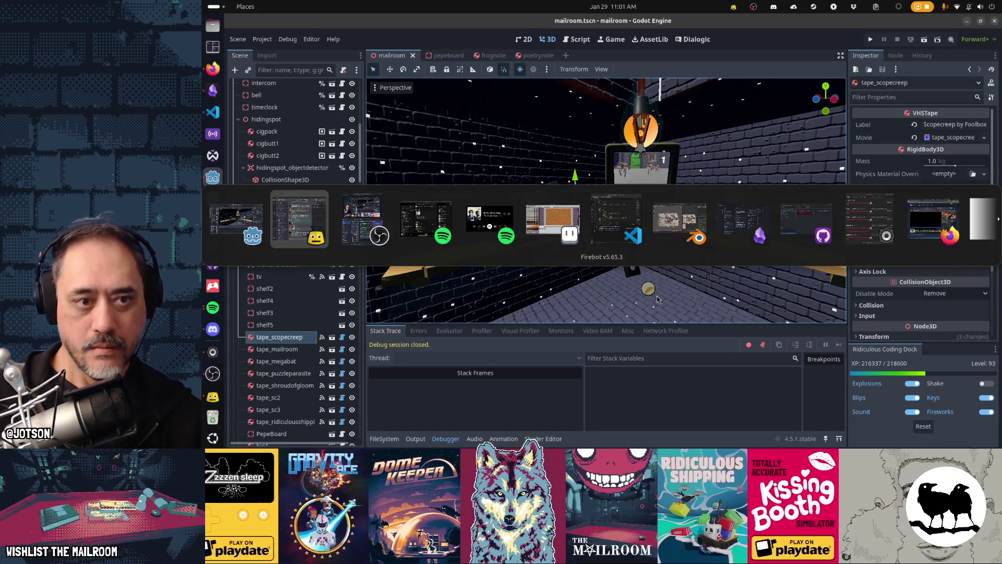
- Run the game with F5, continue from a save slot, and choose Testing > Play demo
{"action": "key", "text": "F5"}
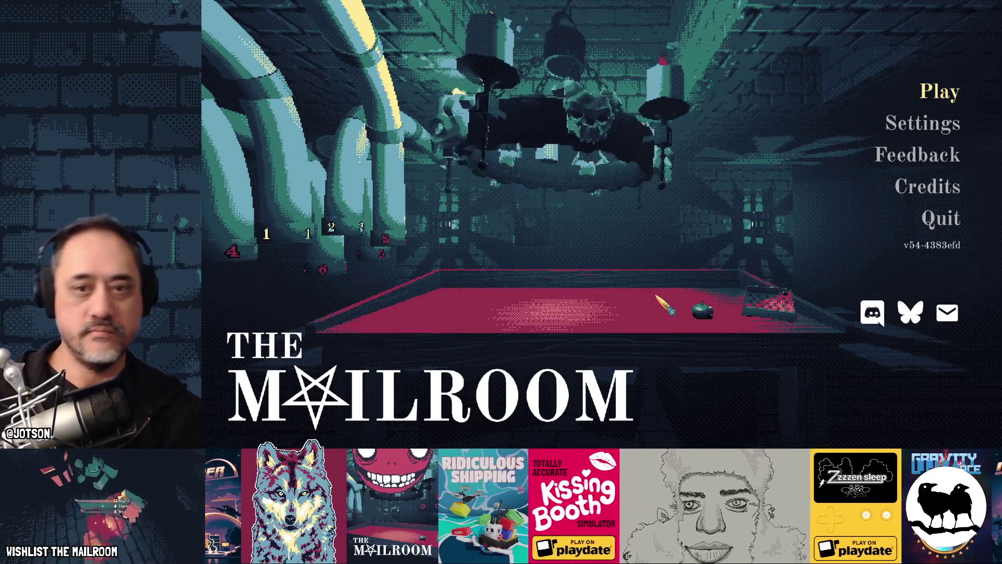
{"action": "left_click", "coordinate": [922, 94]}
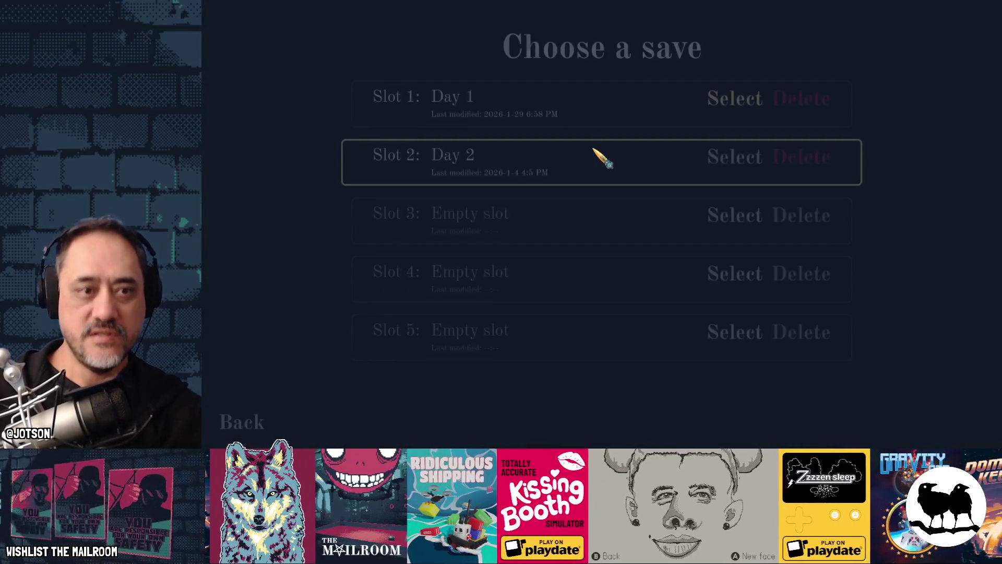
{"action": "left_click", "coordinate": [292, 426]}
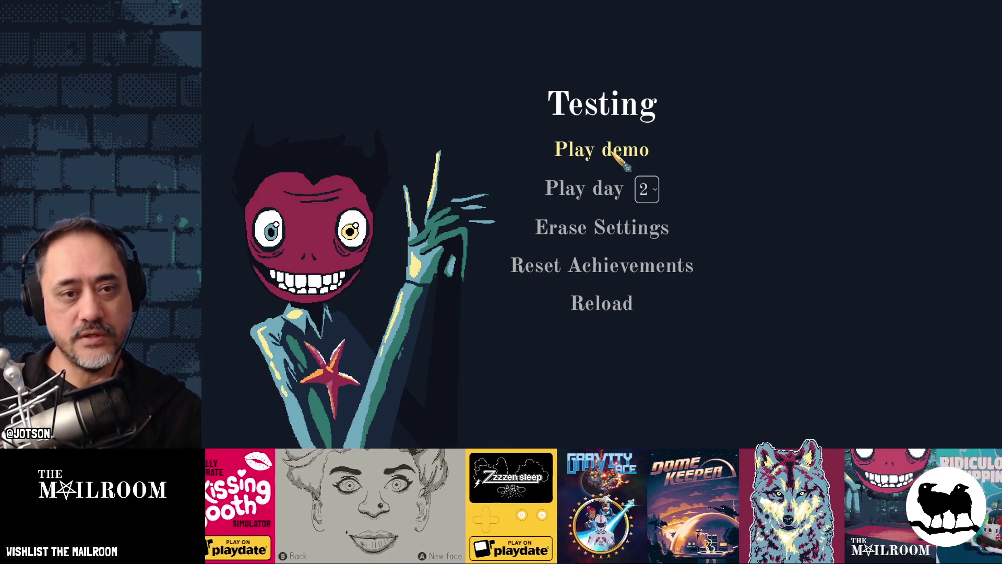
{"action": "left_click", "coordinate": [613, 152]}
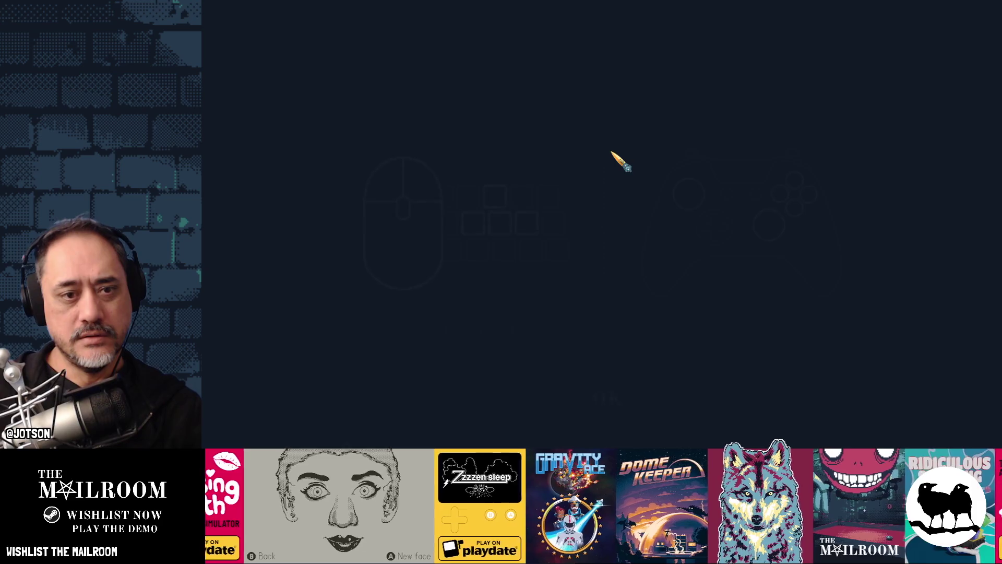
- Dismiss the controls overview, run the console commands skip and givekey, and unlock the door
{"action": "left_click", "coordinate": [607, 401]}
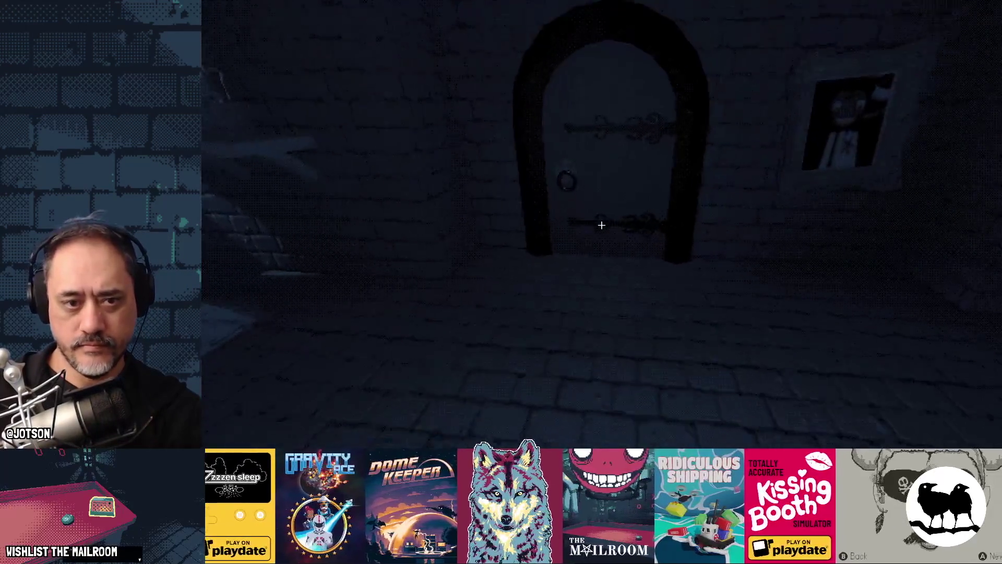
{"action": "key", "text": "grave"}
{"action": "type", "text": "skip"}
{"action": "key", "text": "Return"}
{"action": "type", "text": "givekey"}
{"action": "key", "text": "Return"}
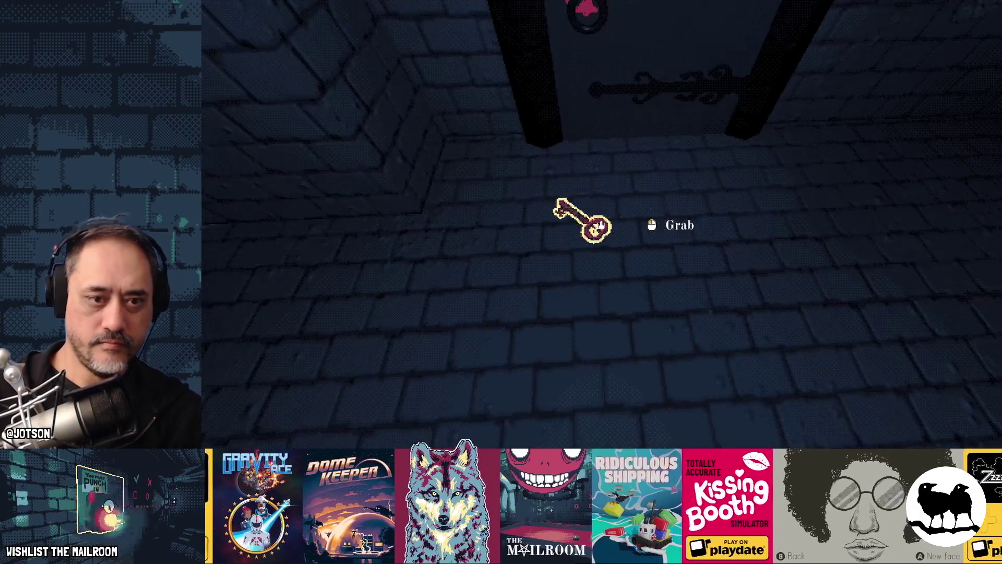
{"action": "left_click", "coordinate": [602, 225]}
{"action": "left_click", "coordinate": [601, 225]}
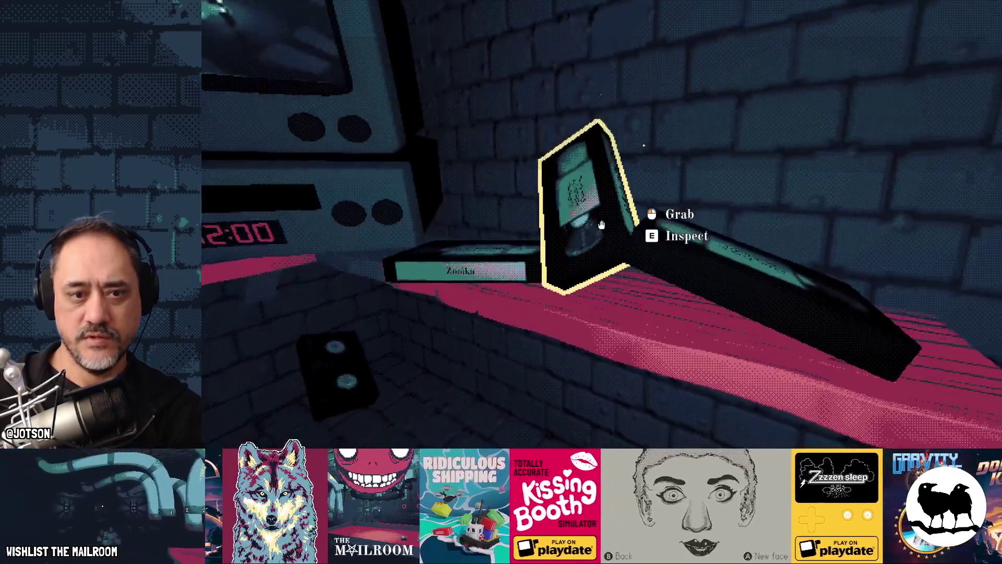
- Shuffle the tapes, eject Zooika from the VCR, and insert The Mailroom tape
{"action": "left_click", "coordinate": [602, 225]}
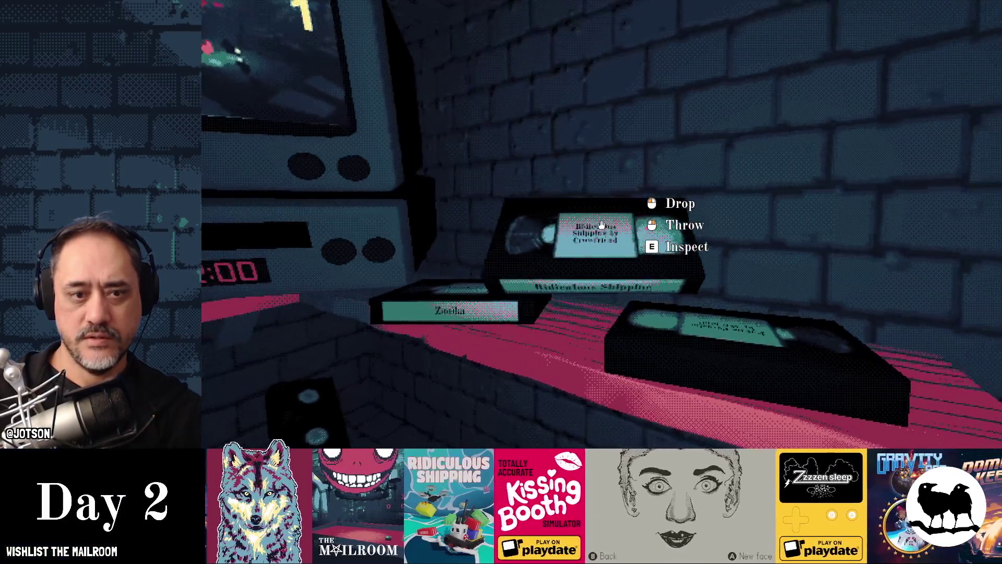
{"action": "left_click", "coordinate": [601, 225]}
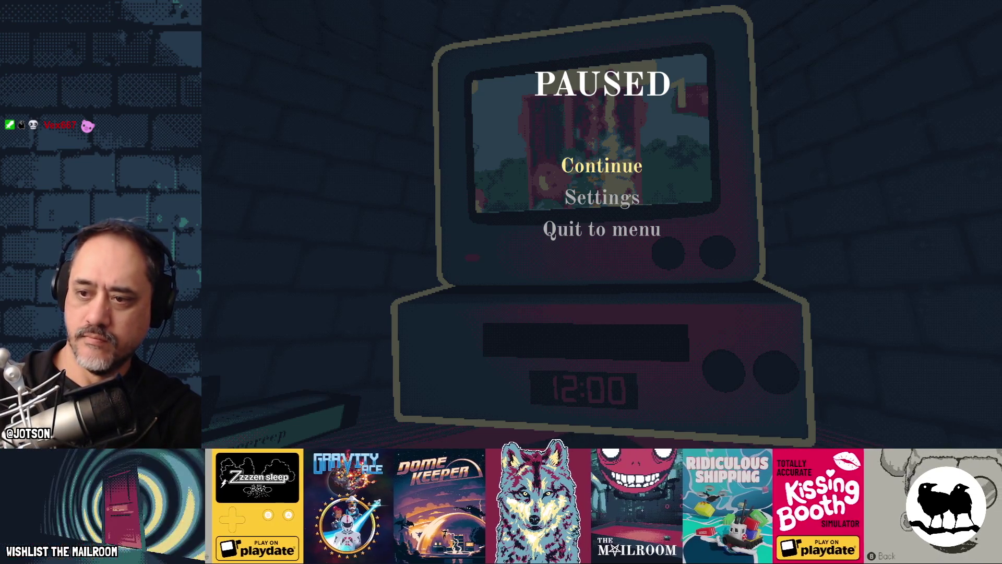
{"action": "left_click", "coordinate": [624, 174]}
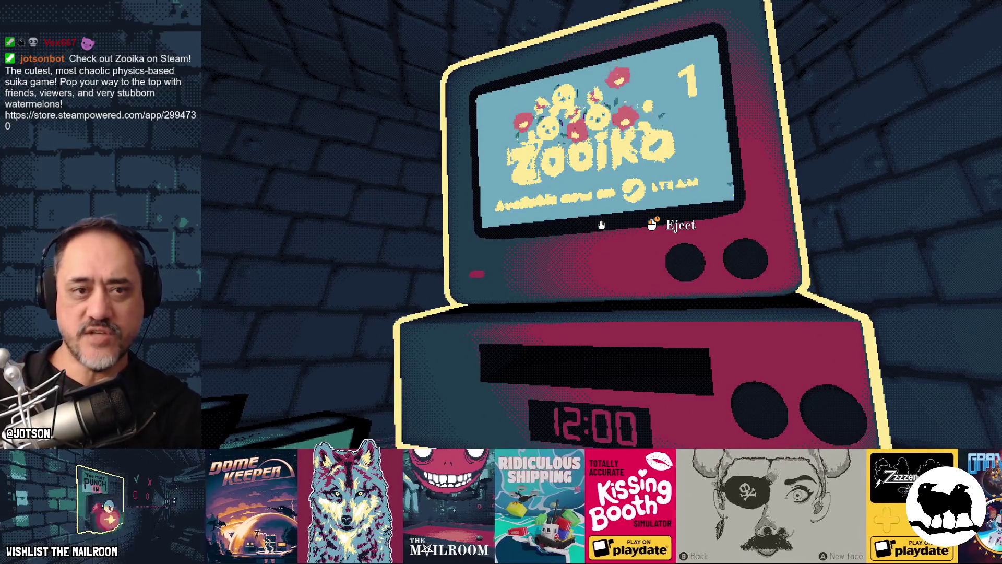
{"action": "left_click_drag", "start_coordinate": [602, 224], "coordinate": [601, 225]}
{"action": "left_click", "coordinate": [601, 225]}
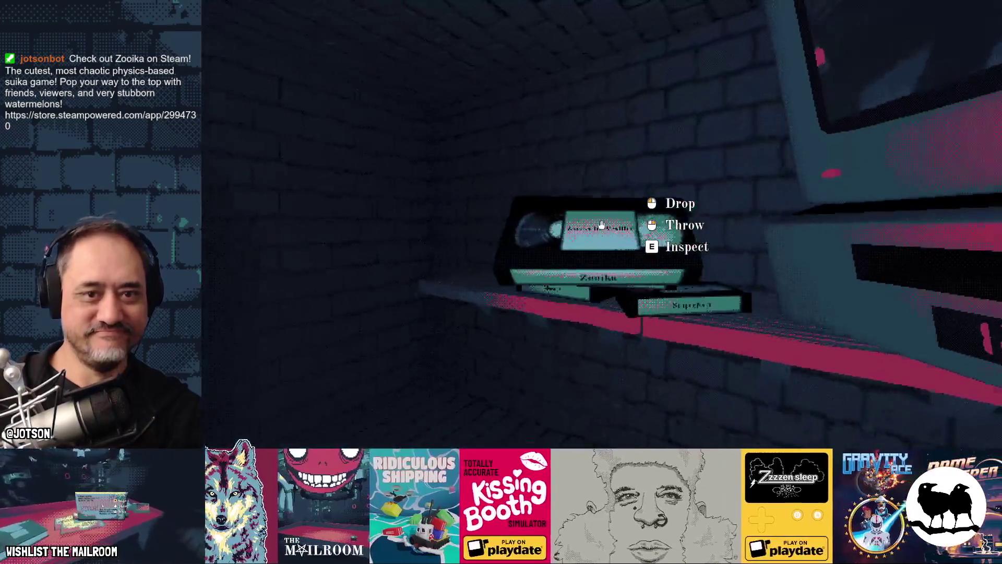
{"action": "left_click", "coordinate": [601, 224]}
{"action": "left_click", "coordinate": [601, 225]}
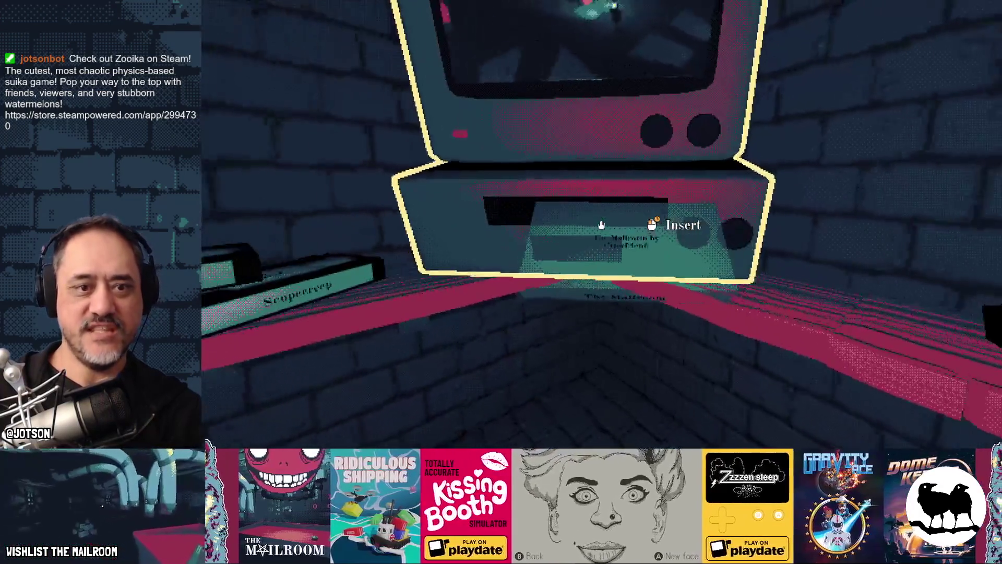
{"action": "left_click_drag", "start_coordinate": [601, 225], "coordinate": [601, 225]}
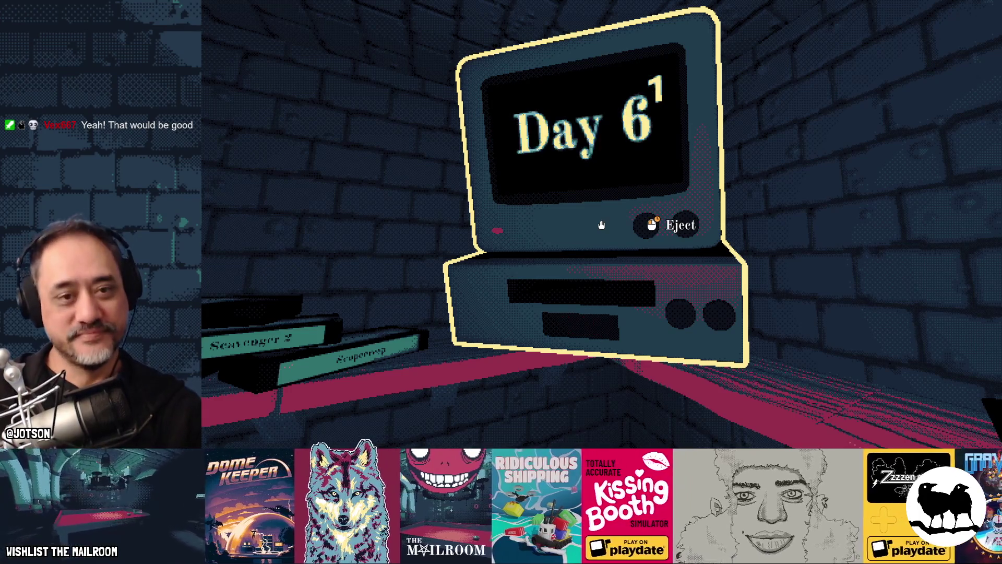
- Eject The Mailroom tape, walk toward the noticeboard note, and show all open windows
{"action": "left_click_drag", "start_coordinate": [601, 225], "coordinate": [601, 225]}
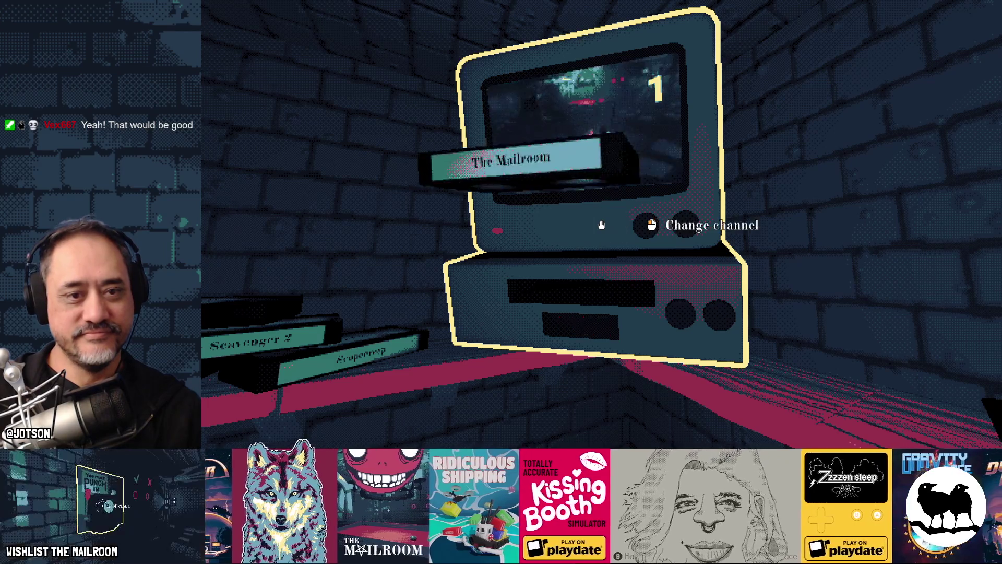
{"action": "key", "text": "w"}
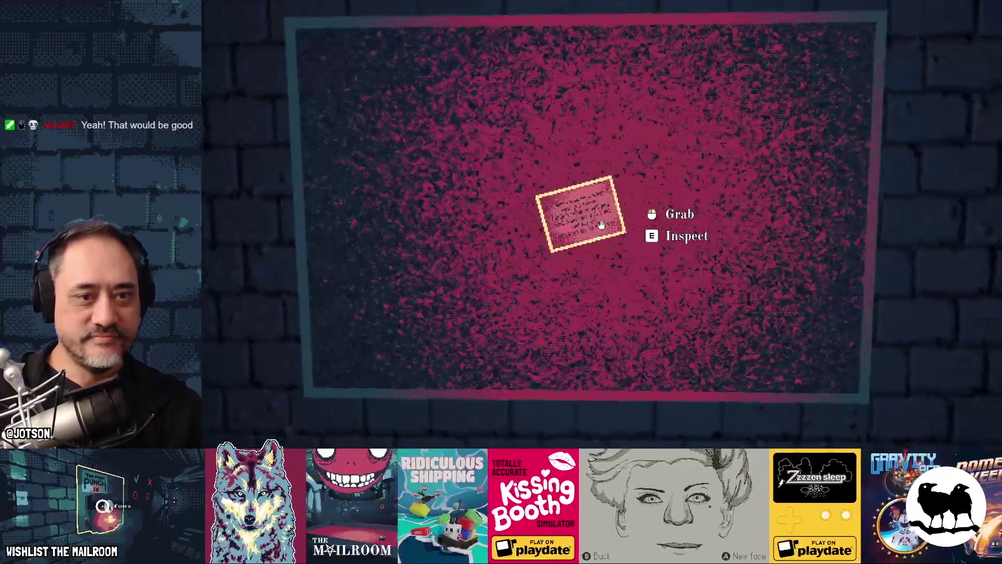
{"action": "key", "text": "super"}
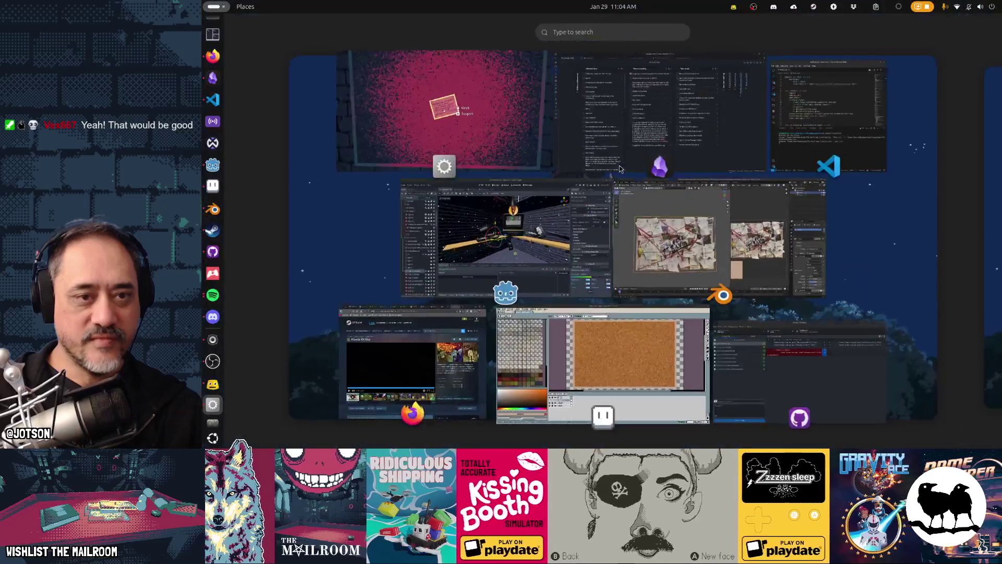
- Revise poetrynote's Note Text with 'My blood went cold', then read it in the resumed game
{"action": "left_click", "coordinate": [574, 235]}
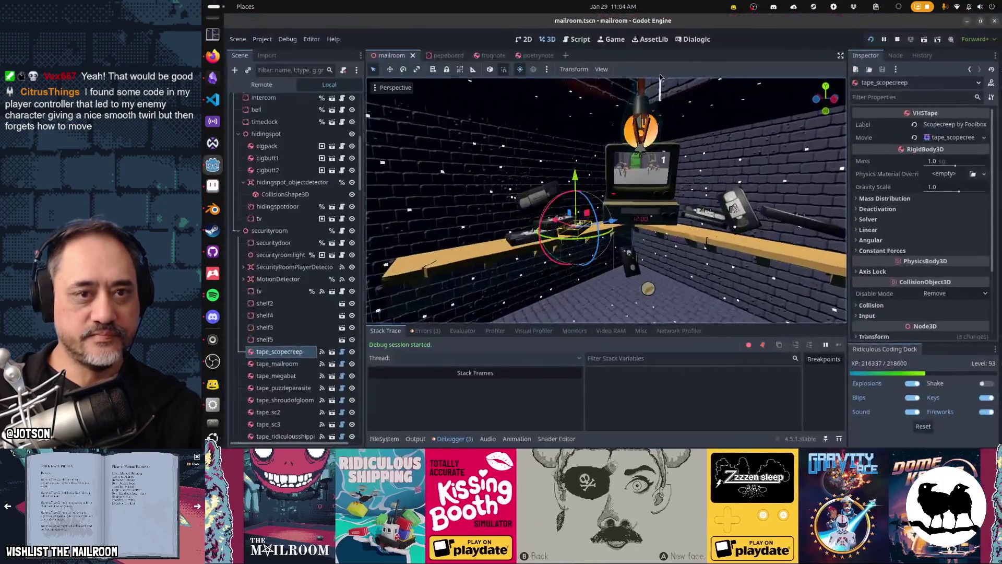
{"action": "left_click", "coordinate": [540, 56]}
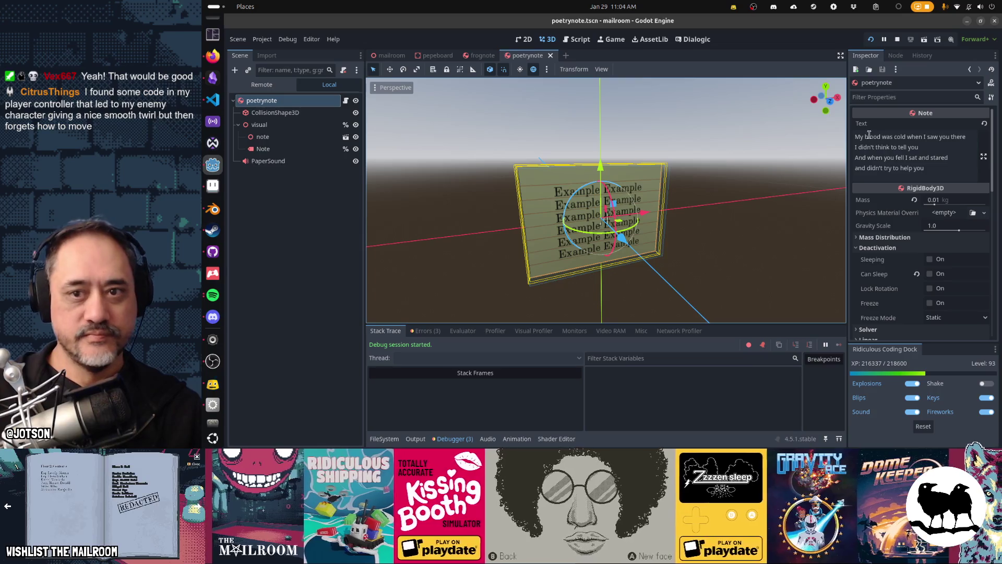
{"action": "left_click", "coordinate": [891, 140]}
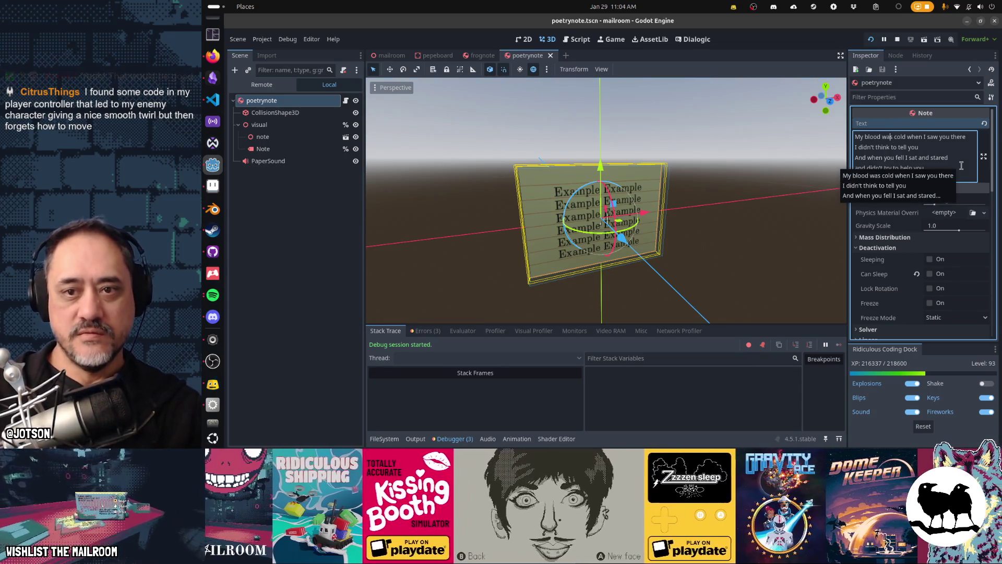
{"action": "type", "text": "went"}
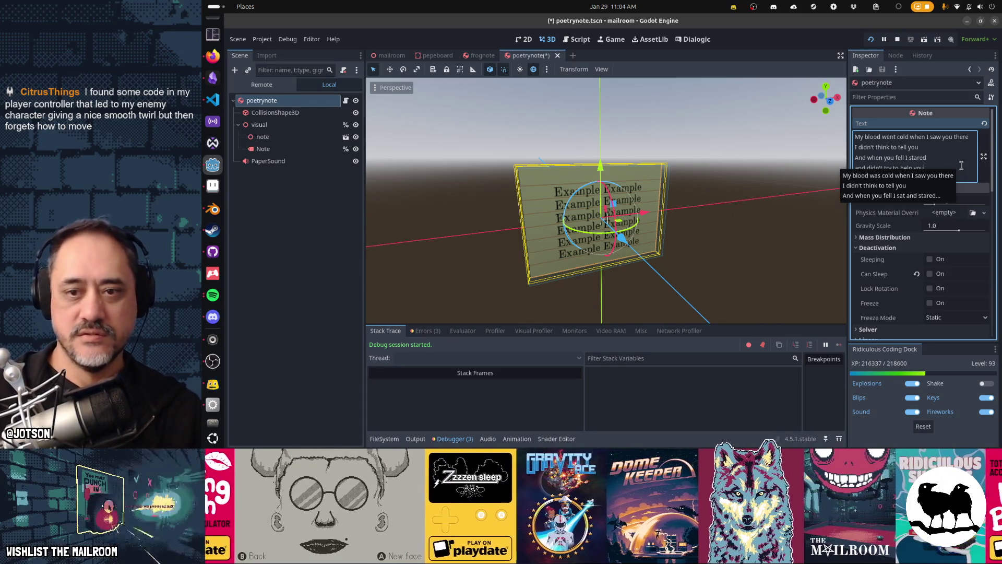
{"action": "key", "text": "alt+Tab"}
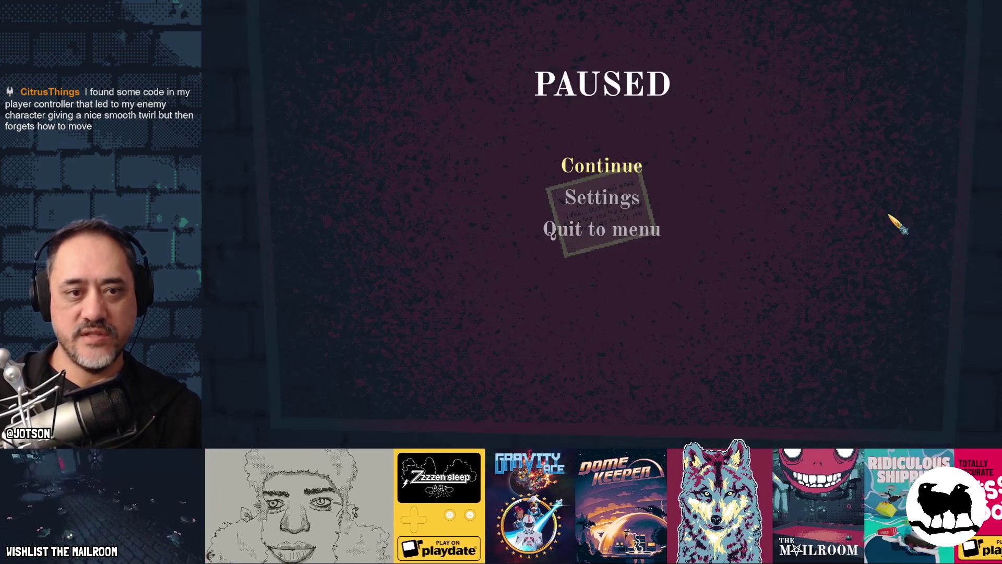
{"action": "left_click", "coordinate": [614, 168]}
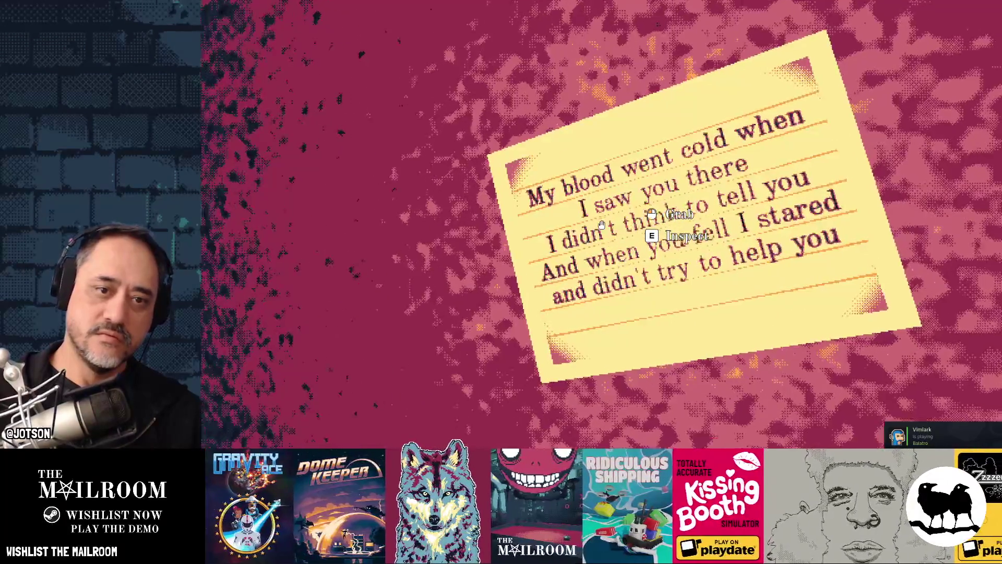
{"action": "key", "text": "alt+Tab"}
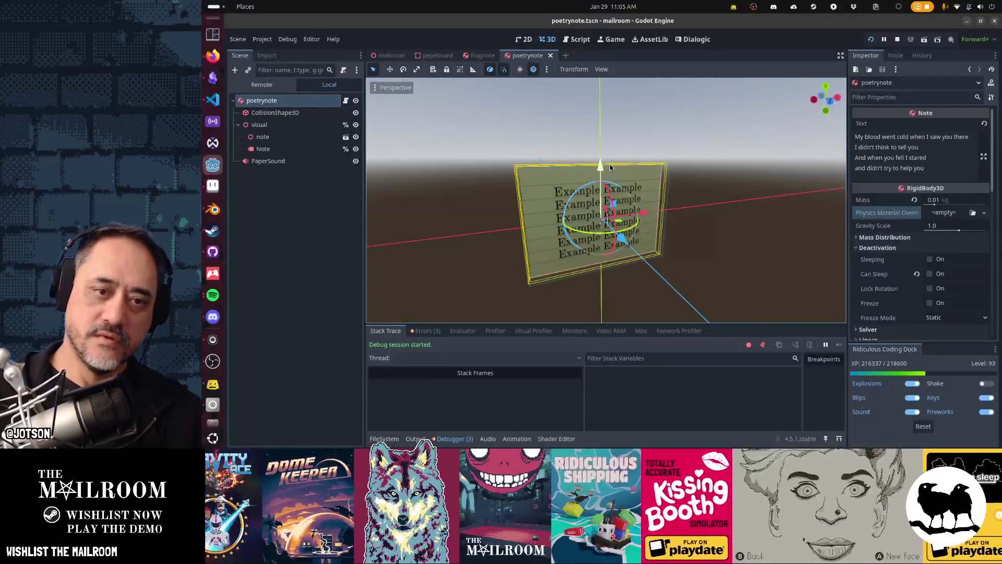
- Change the note's second line to 'Your lips so pale and blue' and capitalize 'And' on the last line
{"action": "left_click", "coordinate": [957, 150]}
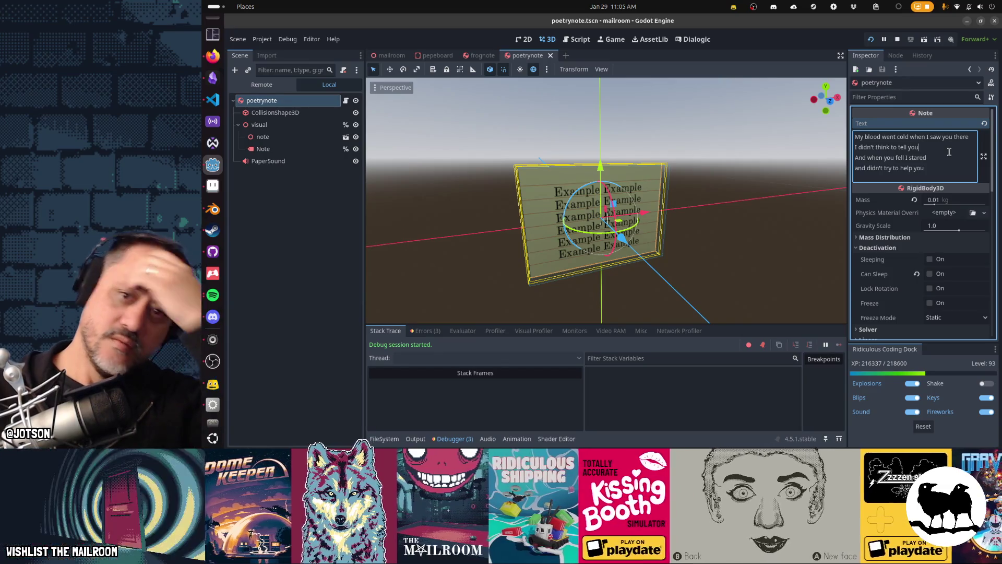
{"action": "key", "text": "shift+Home"}
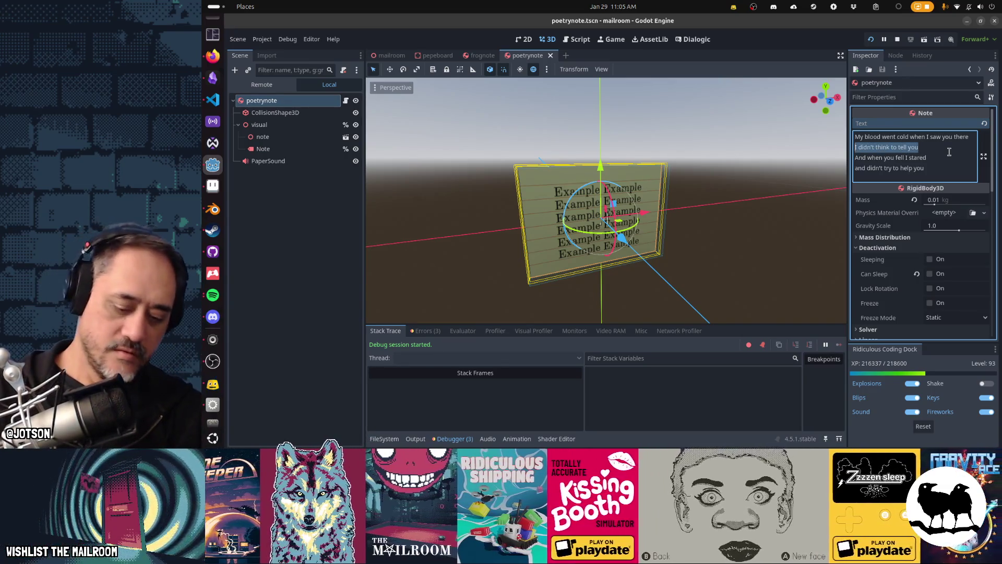
{"action": "type", "text": "Your lips so pale and blue"}
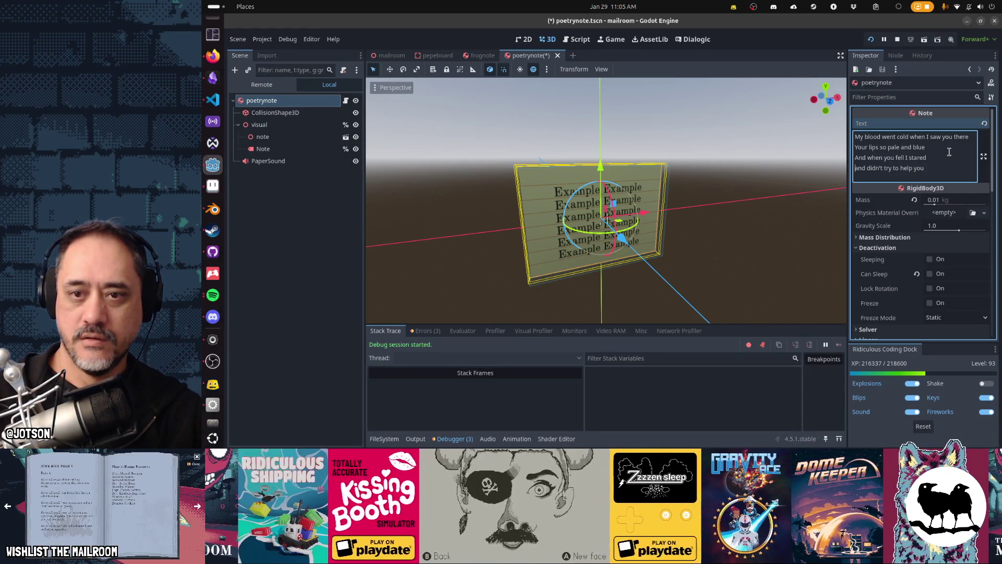
{"action": "key", "text": "Right"}
{"action": "key", "text": "Right"}
{"action": "key", "text": "Right"}
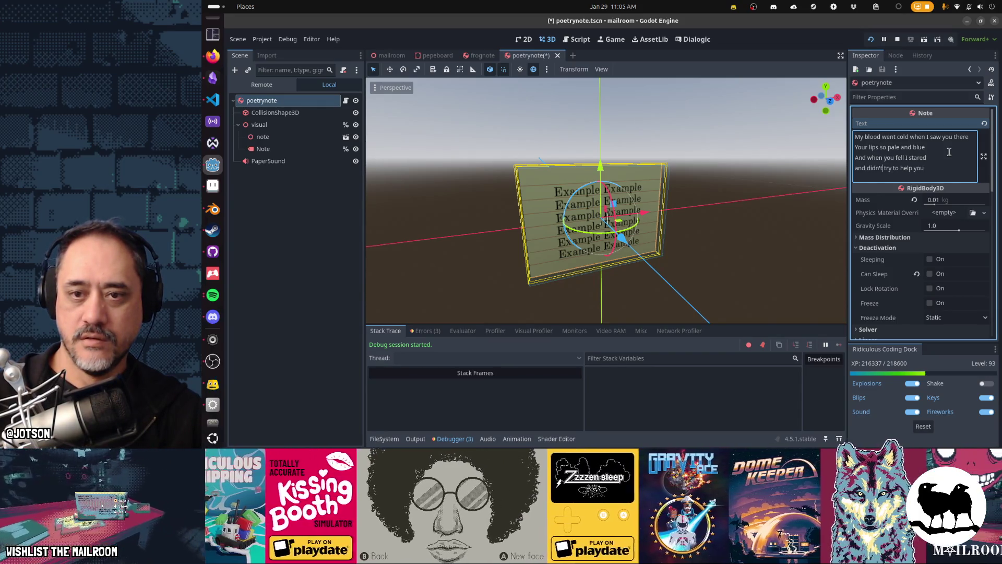
{"action": "key", "text": "Left"}
{"action": "key", "text": "Left"}
{"action": "key", "text": "Left"}
{"action": "key", "text": "BackSpace"}
{"action": "key", "text": "BackSpace"}
{"action": "key", "text": "BackSpace"}
{"action": "type", "text": "And"}
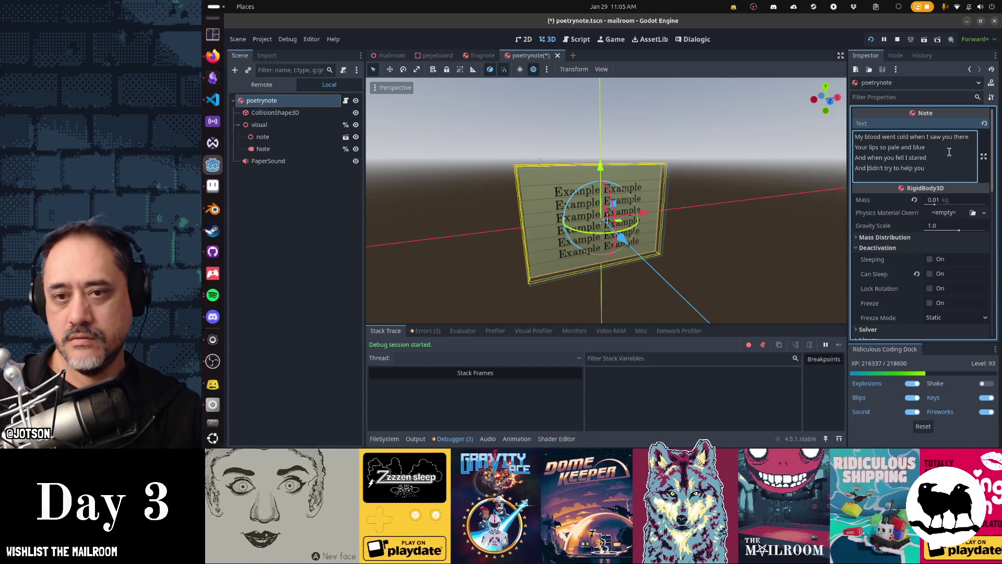
- Run the game with F5 to read the revised note, then return to the editor
{"action": "key", "text": "F5"}
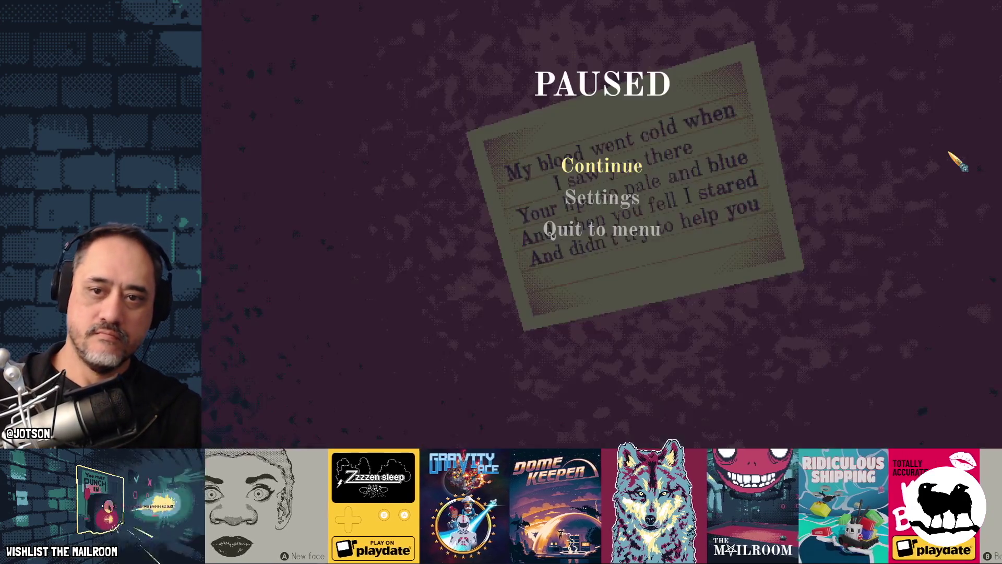
{"action": "left_click", "coordinate": [603, 166]}
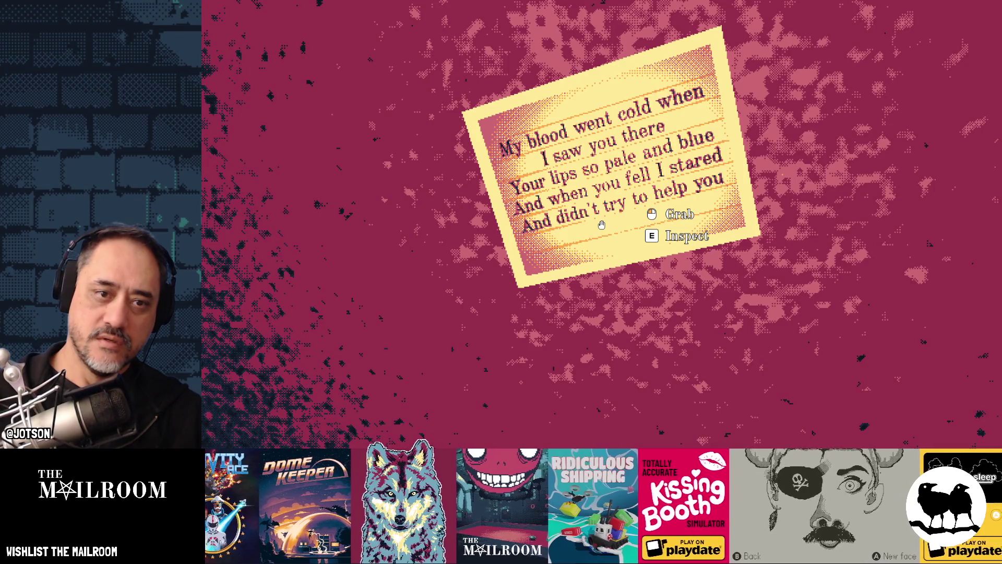
{"action": "key", "text": "alt+Tab"}
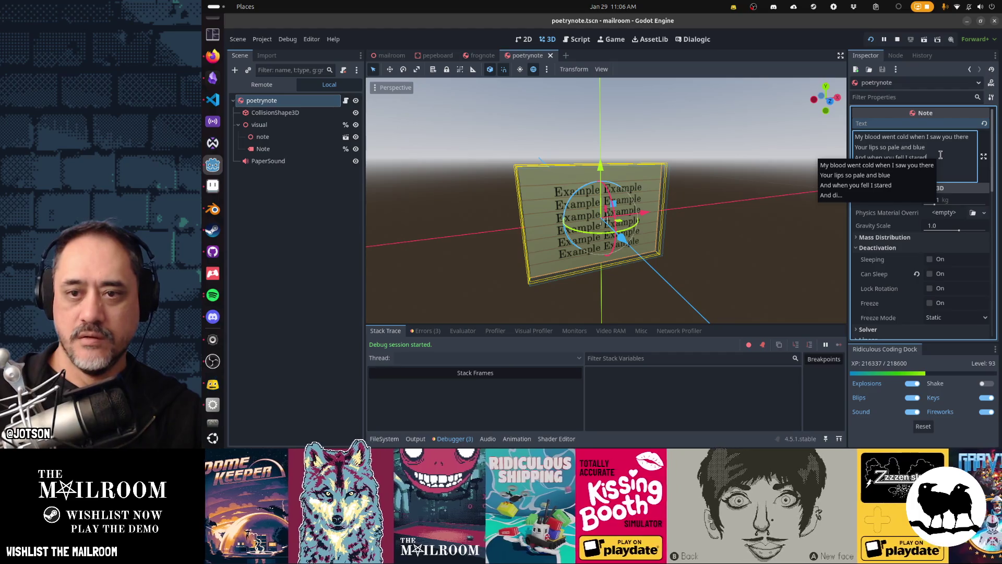
- Replace 'fell' with 'drowned' and 'help' with 'save' in the note, then save the scene
{"action": "key", "text": "BackSpace"}
{"action": "key", "text": "BackSpace"}
{"action": "key", "text": "BackSpace"}
{"action": "type", "text": "drowned"}
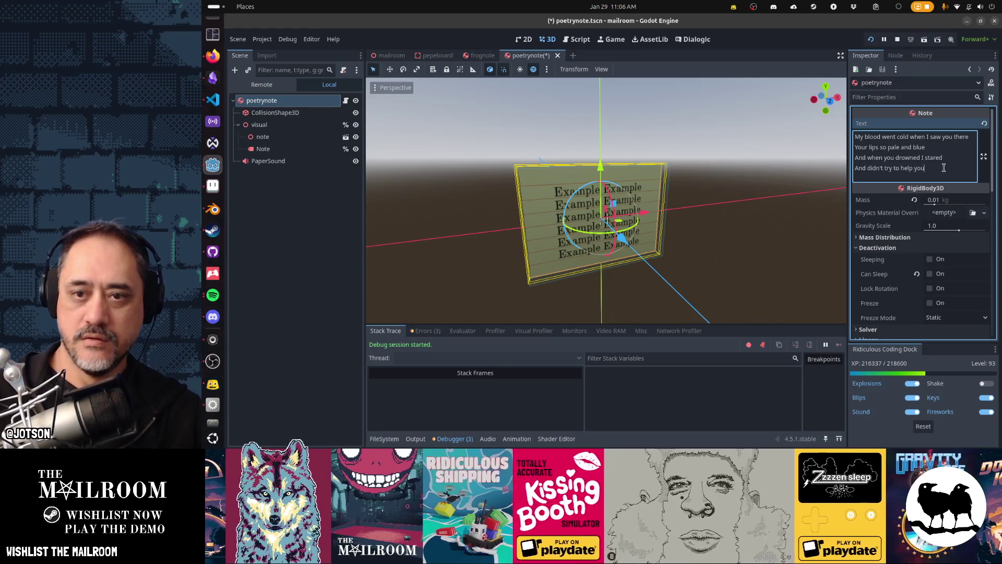
{"action": "key", "text": "BackSpace"}
{"action": "key", "text": "BackSpace"}
{"action": "key", "text": "BackSpace"}
{"action": "type", "text": "save"}
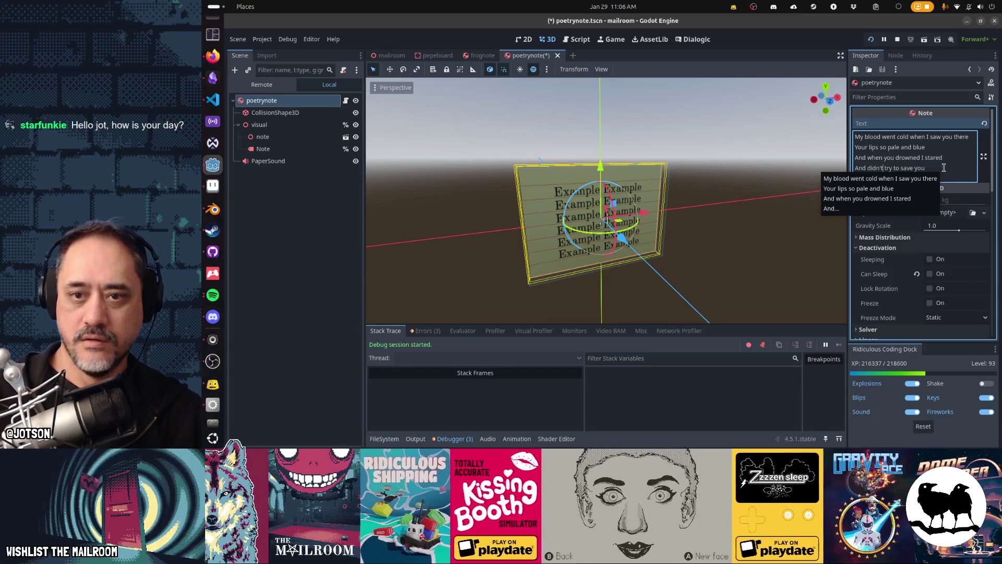
{"action": "key", "text": "Up"}
{"action": "key", "text": "Up"}
{"action": "key", "text": "Up"}
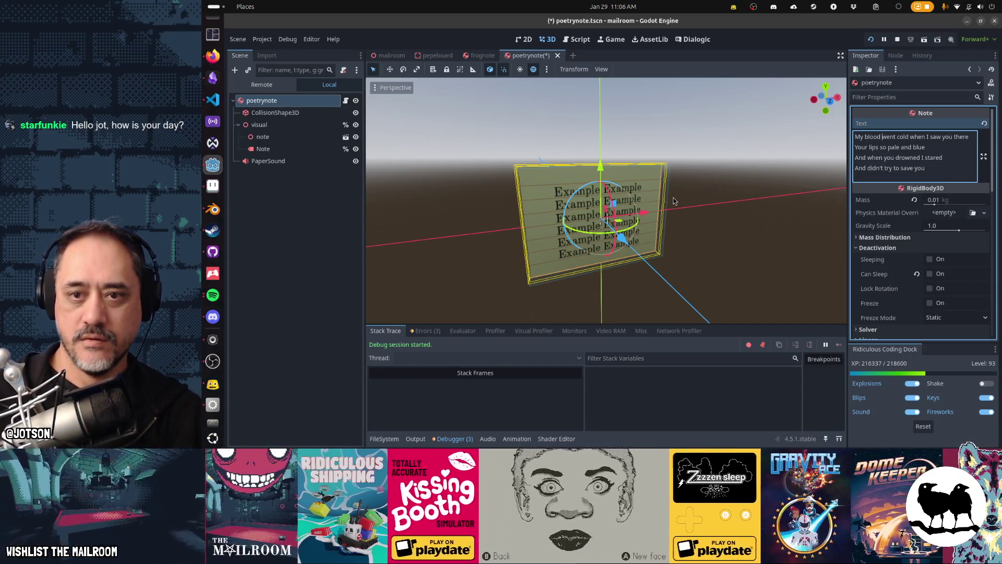
{"action": "left_click", "coordinate": [930, 175]}
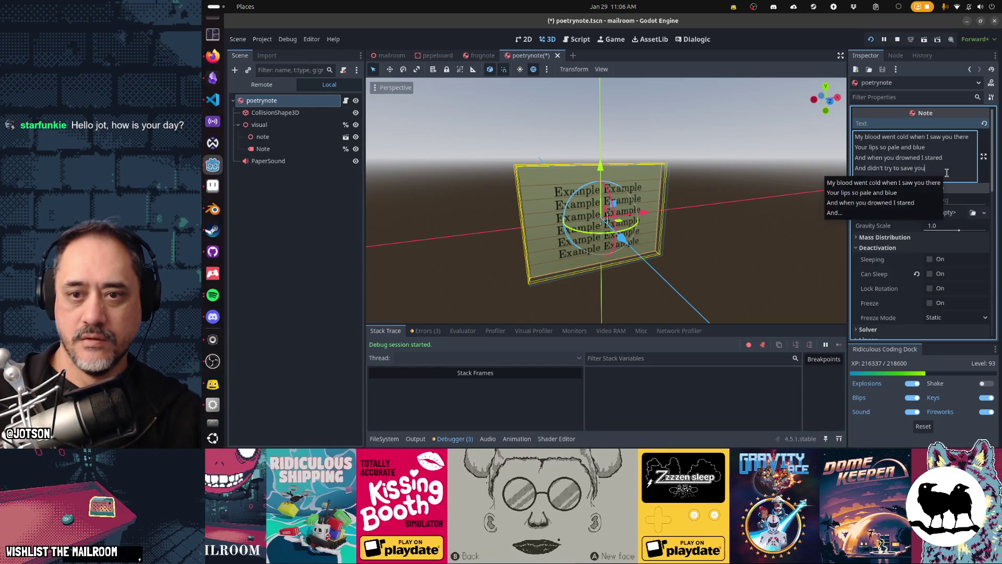
{"action": "key", "text": "ctrl+s"}
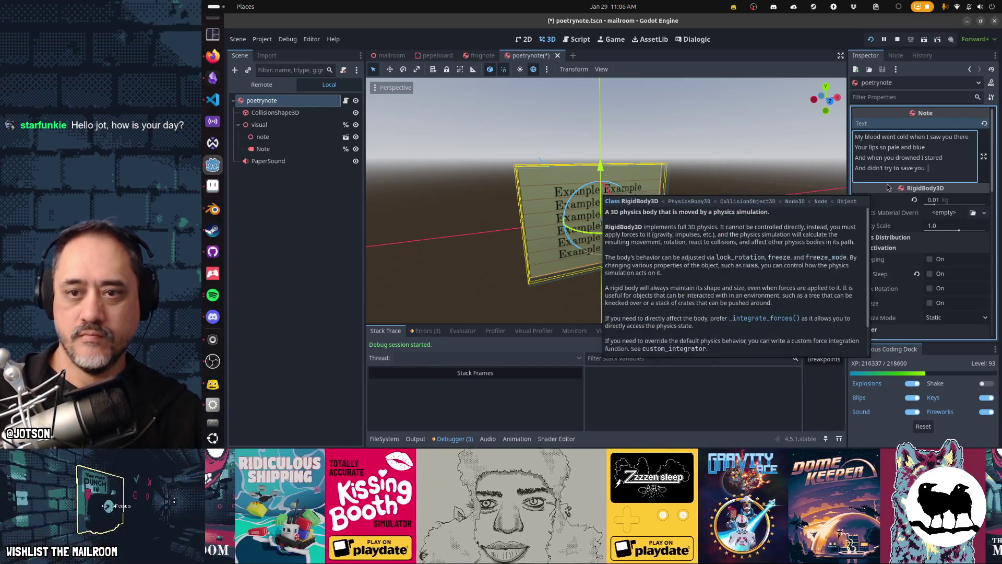
- Read the revised poem in the resumed game, then quit back to the editor with F8
{"action": "key", "text": "alt+Tab"}
{"action": "left_click", "coordinate": [630, 168]}
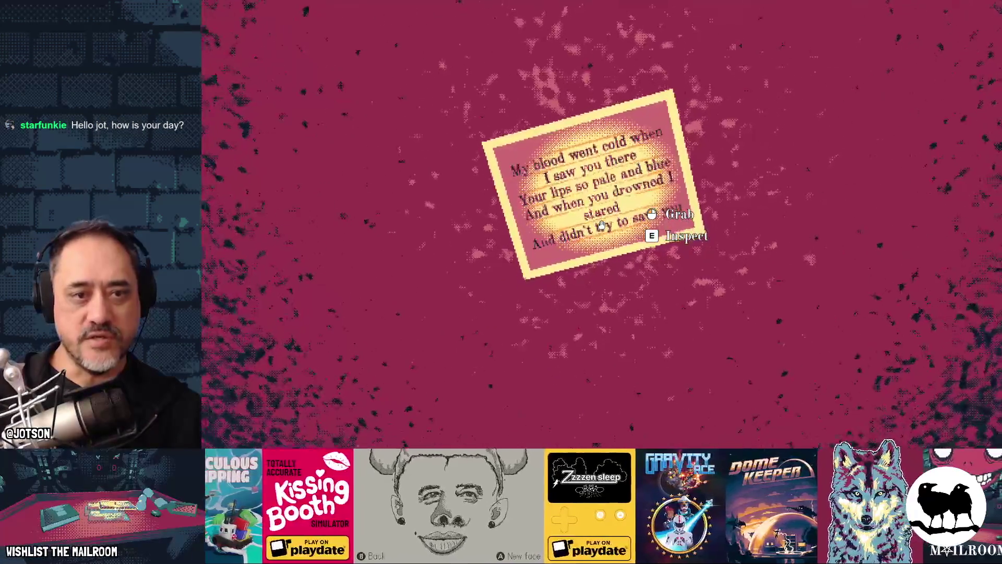
{"action": "key", "text": "w"}
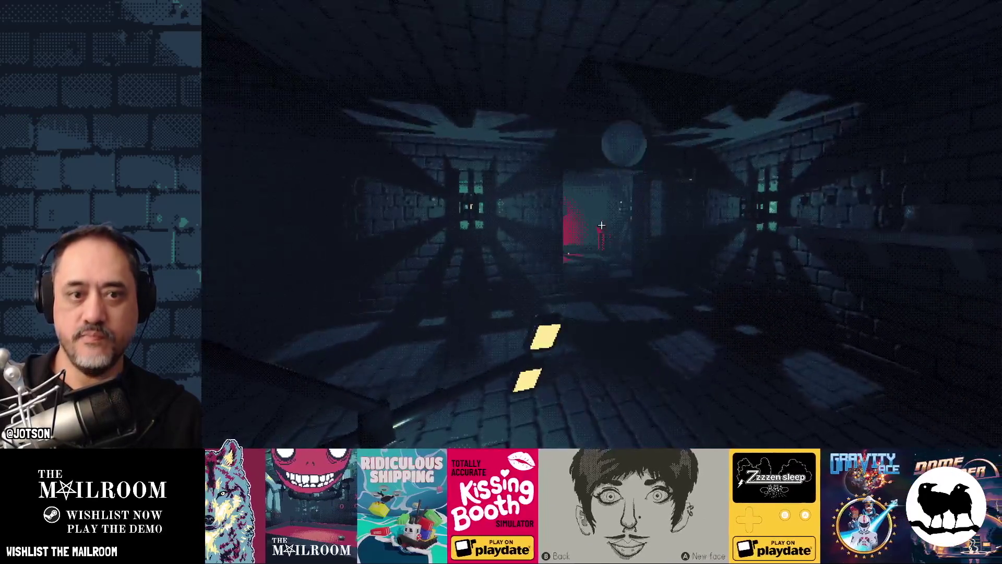
{"action": "key", "text": "F8"}
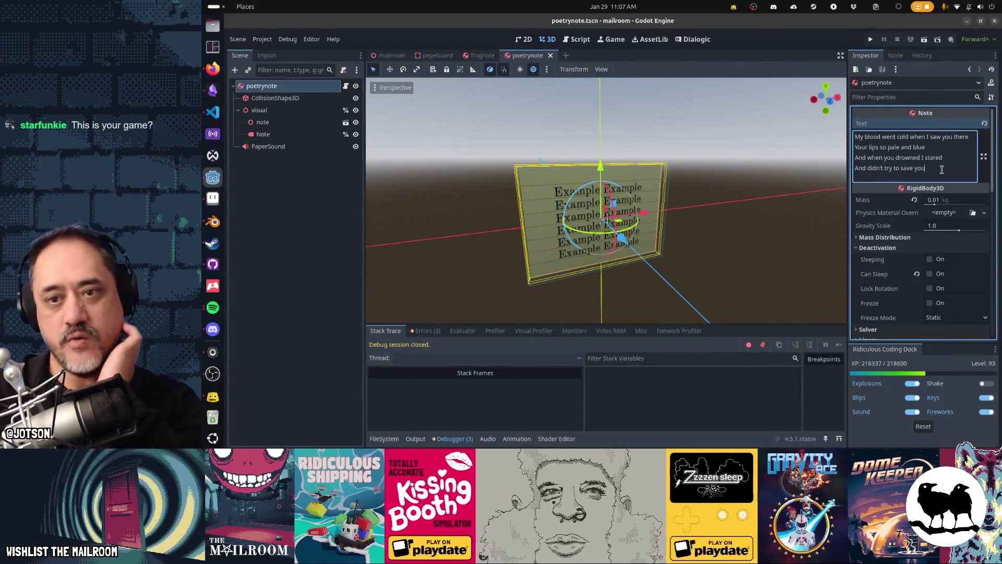
- Commit the repository's nine pending changes to main with summary 'Replace joke with poetrynote in demo'
{"action": "key", "text": "ctrl+a"}
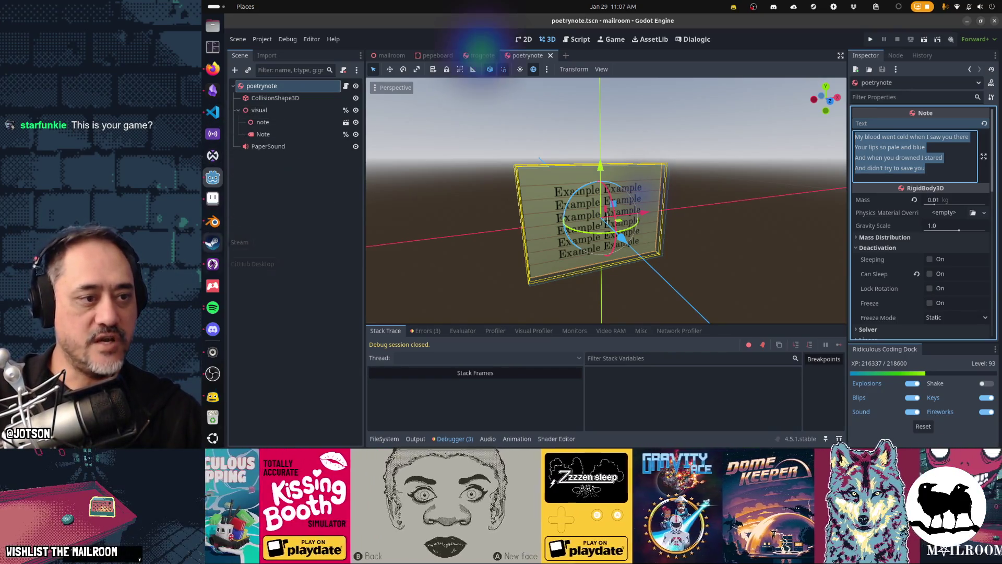
{"action": "left_click", "coordinate": [212, 264]}
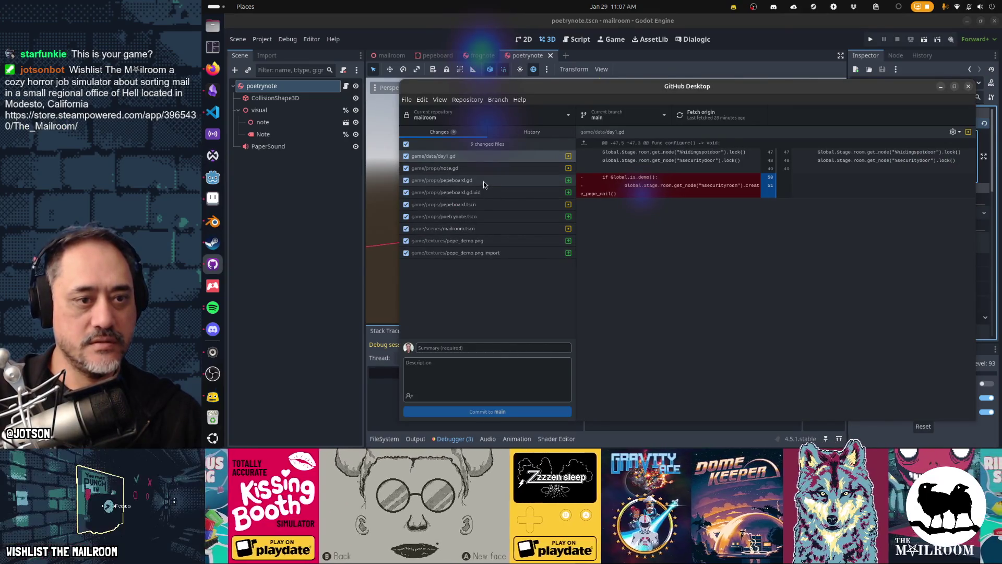
{"action": "left_click", "coordinate": [474, 347]}
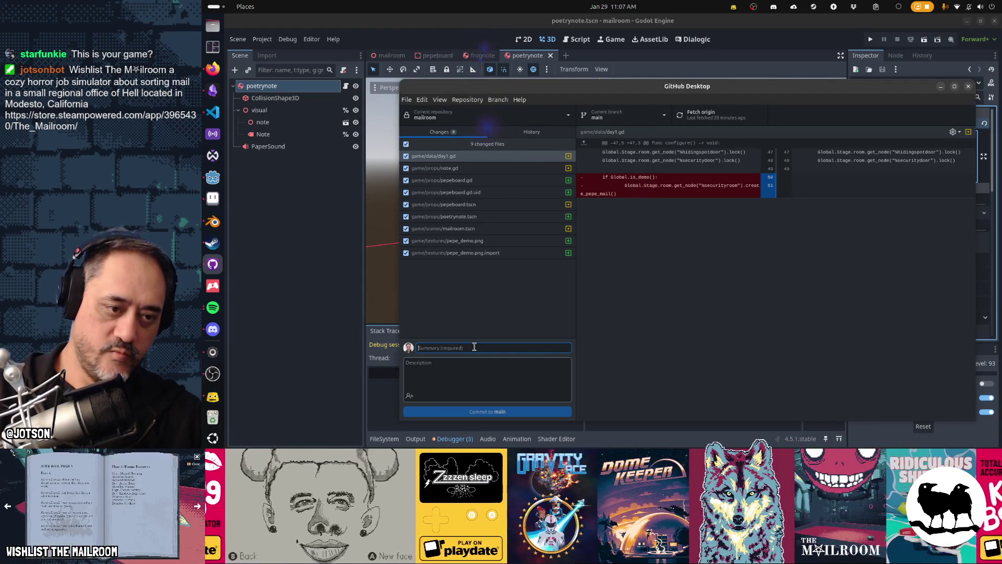
{"action": "type", "text": "Replace pepe"}
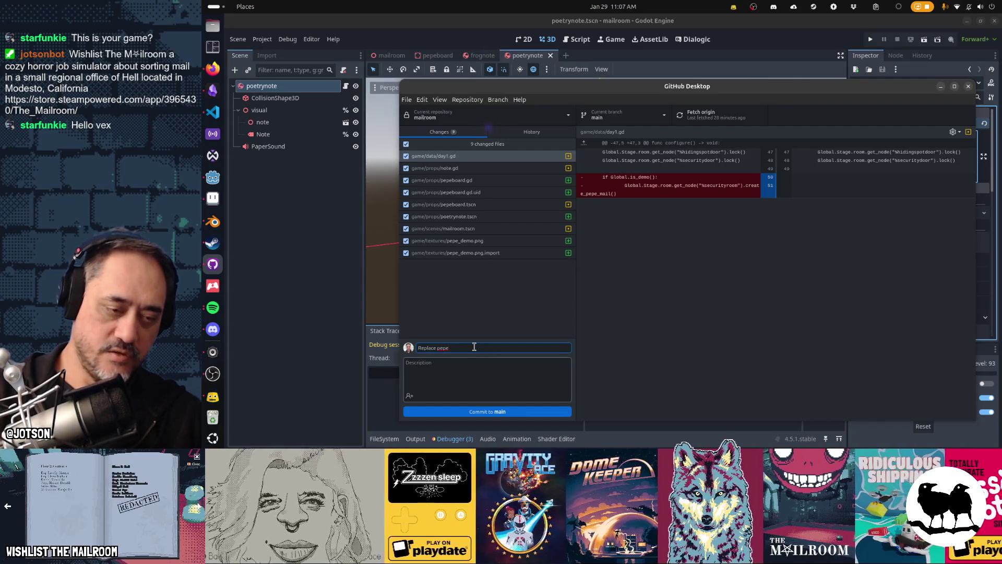
{"action": "type", "text": " joke with "}
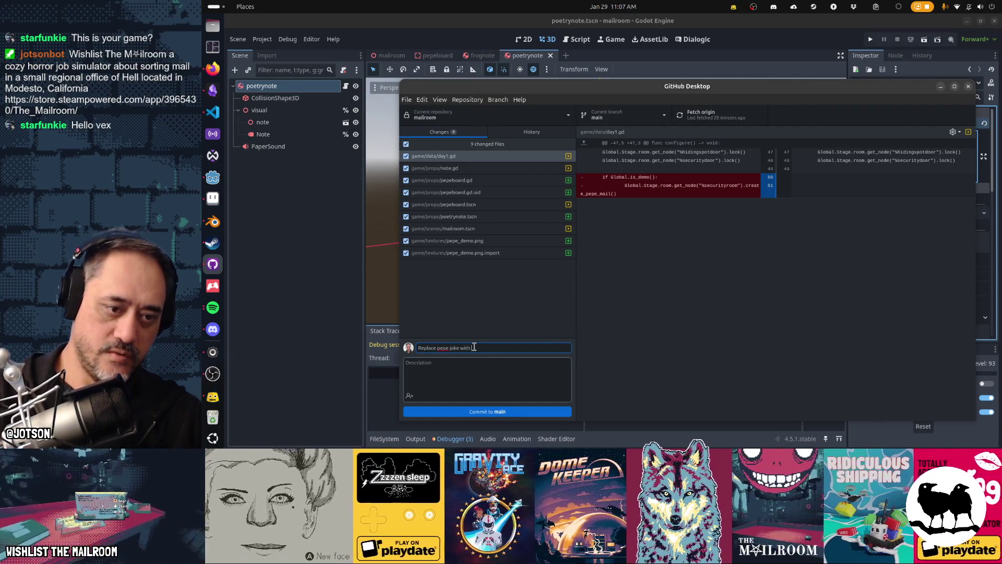
{"action": "type", "text": "poetry"}
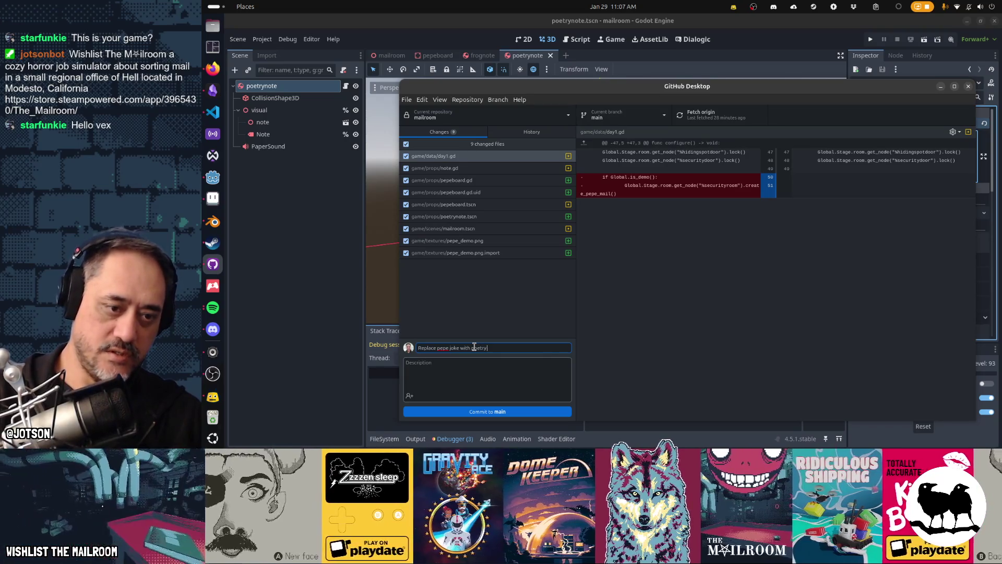
{"action": "type", "text": "note in demo"}
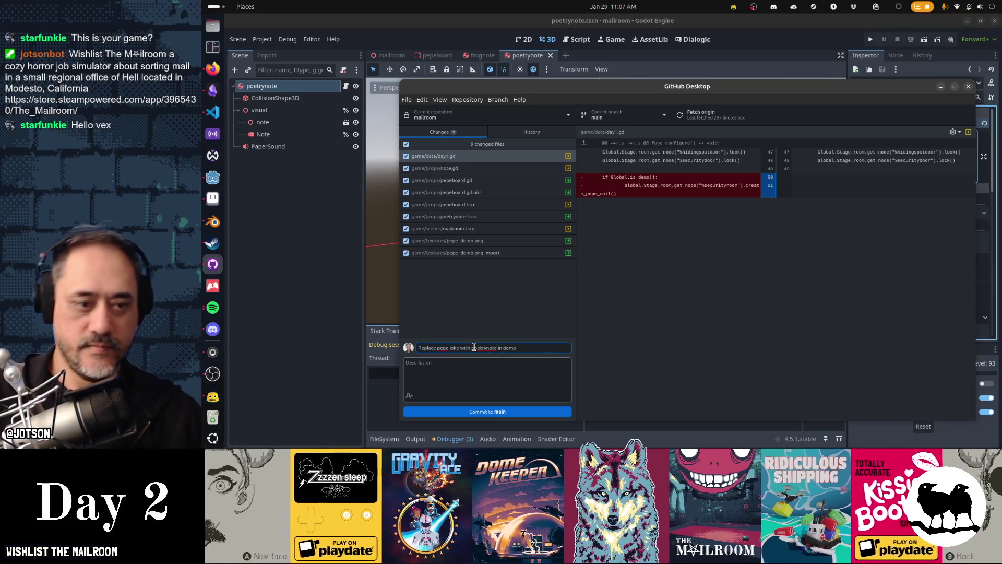
{"action": "key", "text": "ctrl+Return"}
{"action": "key", "text": "alt+Tab"}
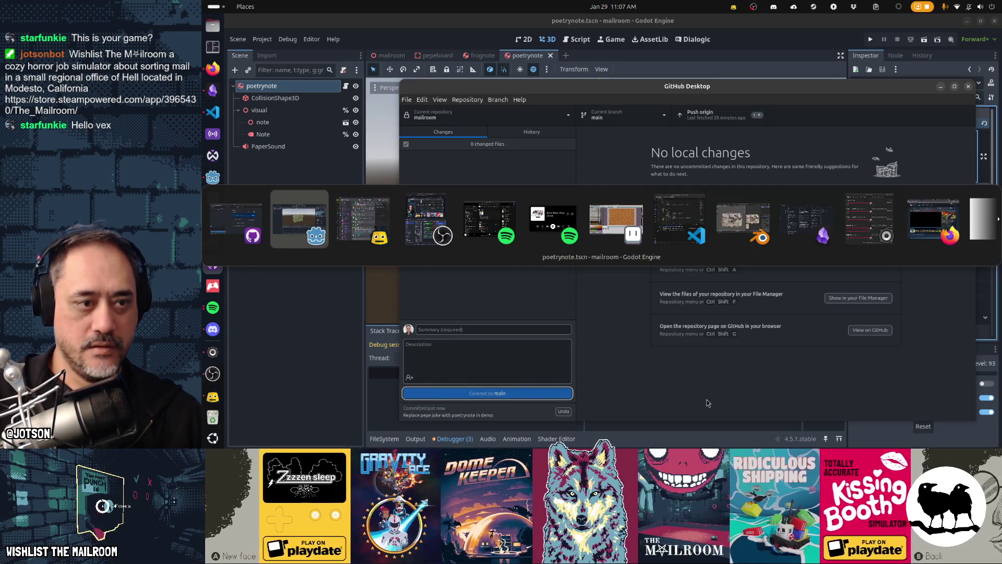
- On the Gamedev TODO board, tick 'Replace Pepe Silvia joke in DEMO?' under the Mailroom backlog
{"action": "key", "text": "Tab"}
{"action": "key", "text": "Tab"}
{"action": "key", "text": "Tab"}
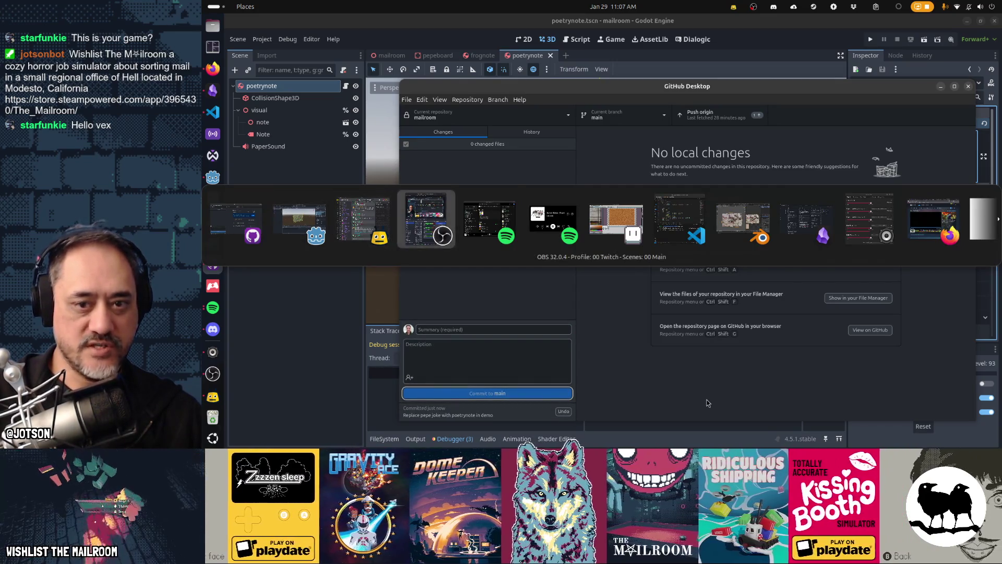
{"action": "key", "text": "Tab"}
{"action": "key", "text": "Tab"}
{"action": "key", "text": "Tab"}
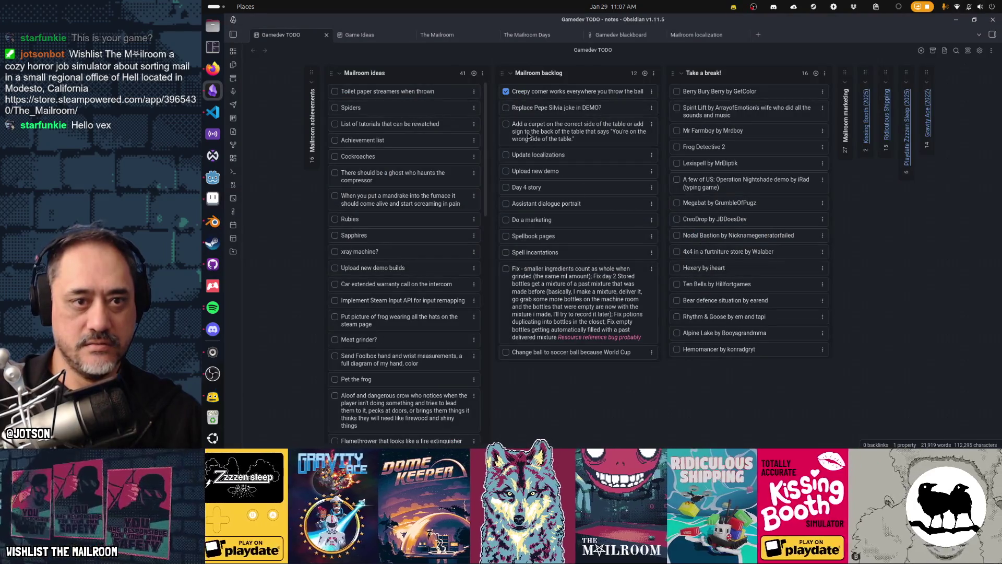
{"action": "left_click", "coordinate": [505, 109]}
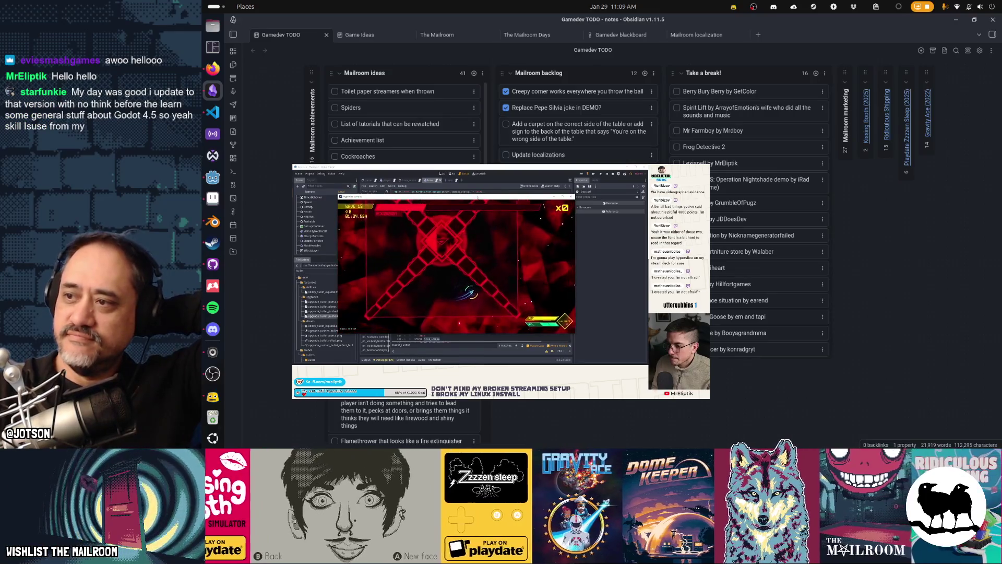
{"action": "left_click", "coordinate": [478, 197]}
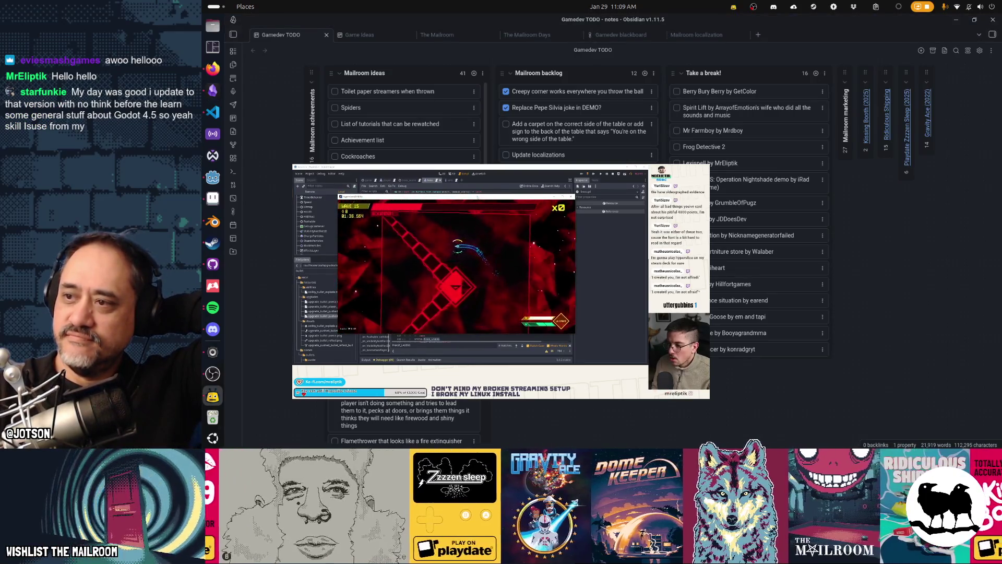
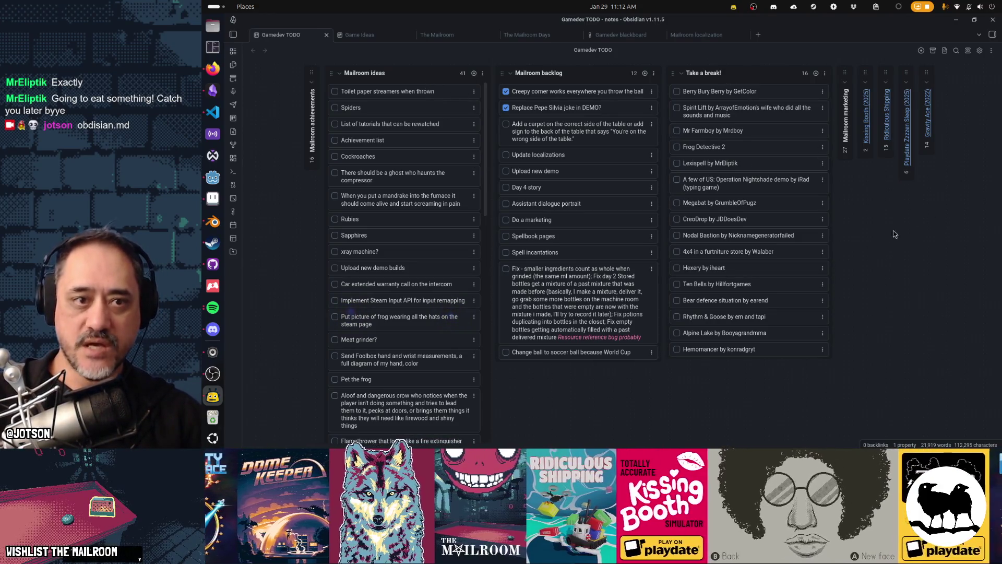
- Rearrange the board: reposition the Mailroom backlog column, shift the streamers and tutorials cards, and move Day 4 story into Mailroom ideas
{"action": "mouse_move", "coordinate": [504, 74]}
{"action": "left_mouse_down"}
{"action": "mouse_move", "coordinate": [746, 72]}
{"action": "mouse_move", "coordinate": [292, 68]}
{"action": "mouse_move", "coordinate": [548, 78]}
{"action": "mouse_move", "coordinate": [503, 74]}
{"action": "left_mouse_up"}
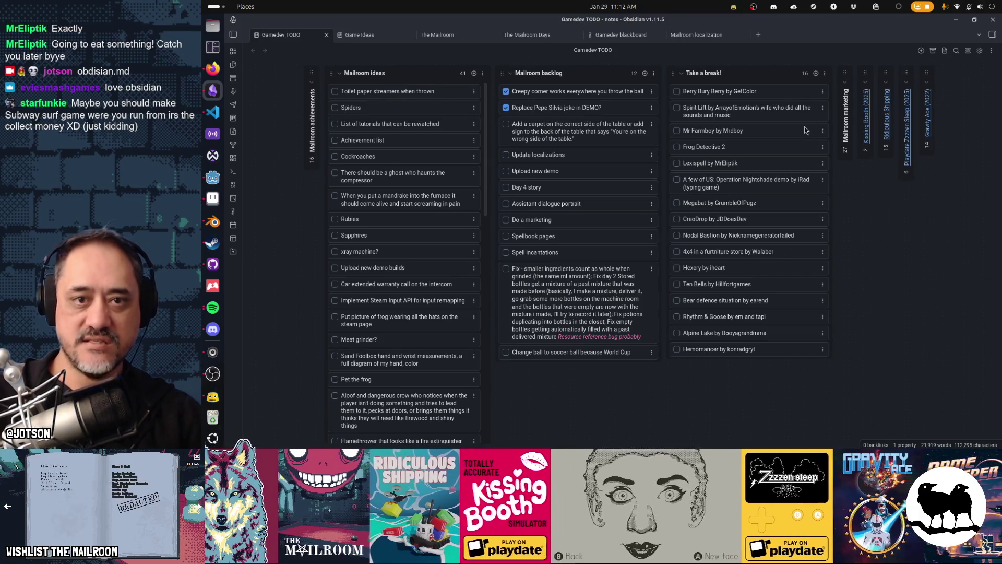
{"action": "mouse_move", "coordinate": [402, 94]}
{"action": "left_mouse_down"}
{"action": "mouse_move", "coordinate": [581, 97]}
{"action": "mouse_move", "coordinate": [731, 126]}
{"action": "mouse_move", "coordinate": [386, 89]}
{"action": "left_mouse_up"}
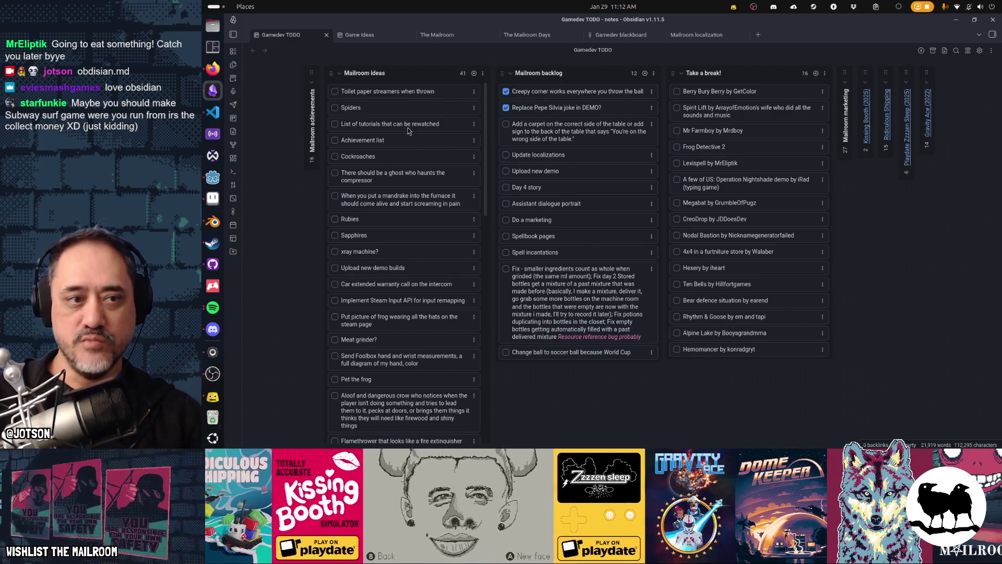
{"action": "mouse_move", "coordinate": [403, 124]}
{"action": "left_mouse_down"}
{"action": "mouse_move", "coordinate": [423, 138]}
{"action": "mouse_move", "coordinate": [527, 132]}
{"action": "mouse_move", "coordinate": [689, 151]}
{"action": "mouse_move", "coordinate": [698, 142]}
{"action": "mouse_move", "coordinate": [439, 114]}
{"action": "mouse_move", "coordinate": [425, 123]}
{"action": "left_mouse_up"}
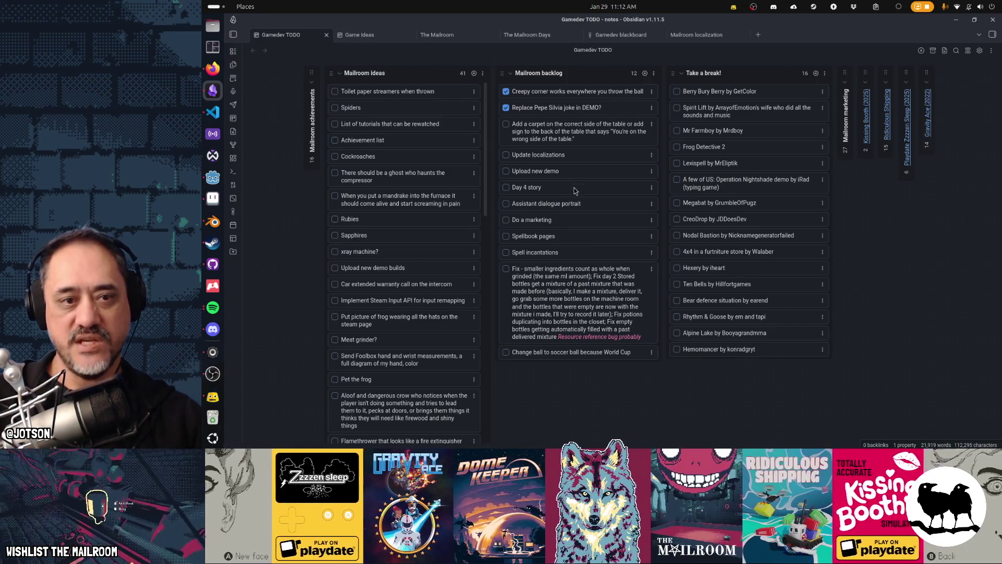
{"action": "mouse_move", "coordinate": [598, 189]}
{"action": "left_mouse_down"}
{"action": "mouse_move", "coordinate": [470, 190]}
{"action": "mouse_move", "coordinate": [468, 207]}
{"action": "mouse_move", "coordinate": [450, 201]}
{"action": "mouse_move", "coordinate": [501, 188]}
{"action": "mouse_move", "coordinate": [605, 189]}
{"action": "left_mouse_up"}
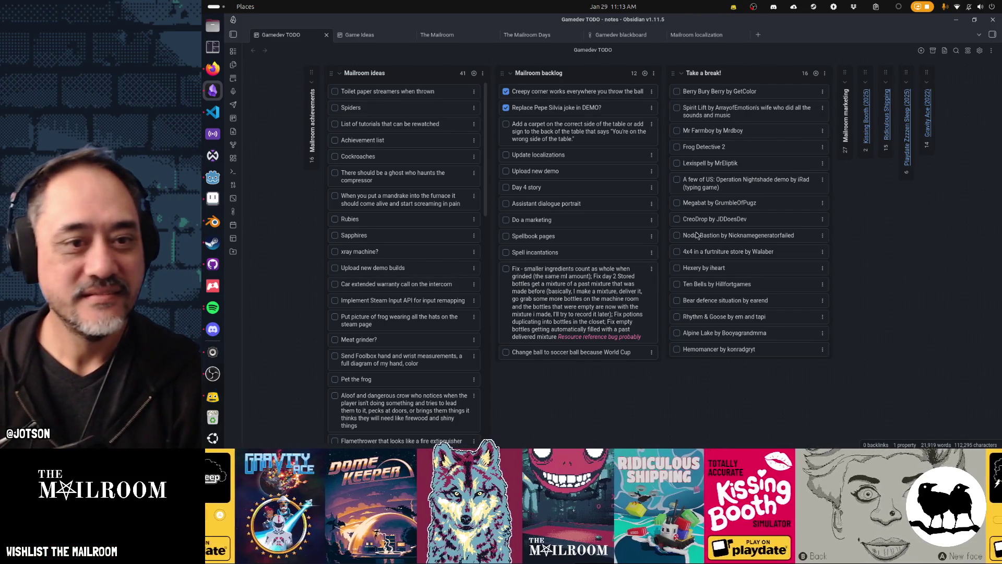
- Place 'Update localizations' above the carpet task in Mailroom backlog and check it off
{"action": "left_click_drag", "start_coordinate": [556, 152], "coordinate": [558, 130]}
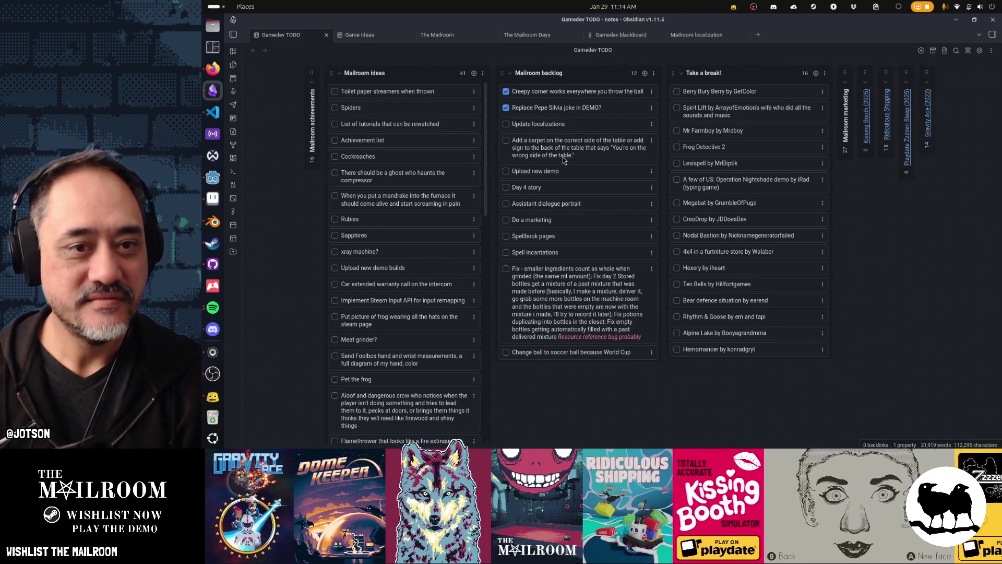
{"action": "left_click", "coordinate": [505, 124]}
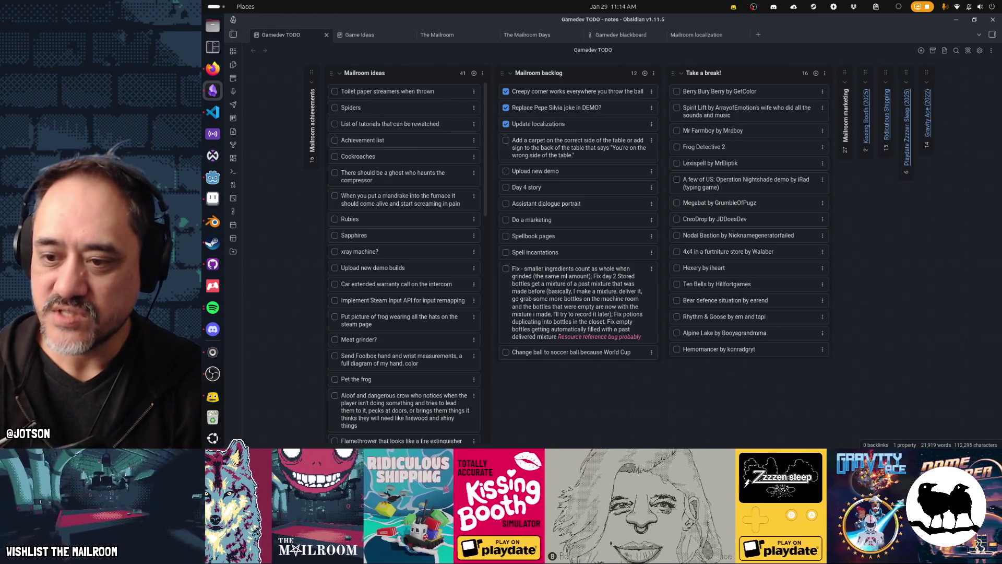
{"action": "left_click", "coordinate": [212, 397]}
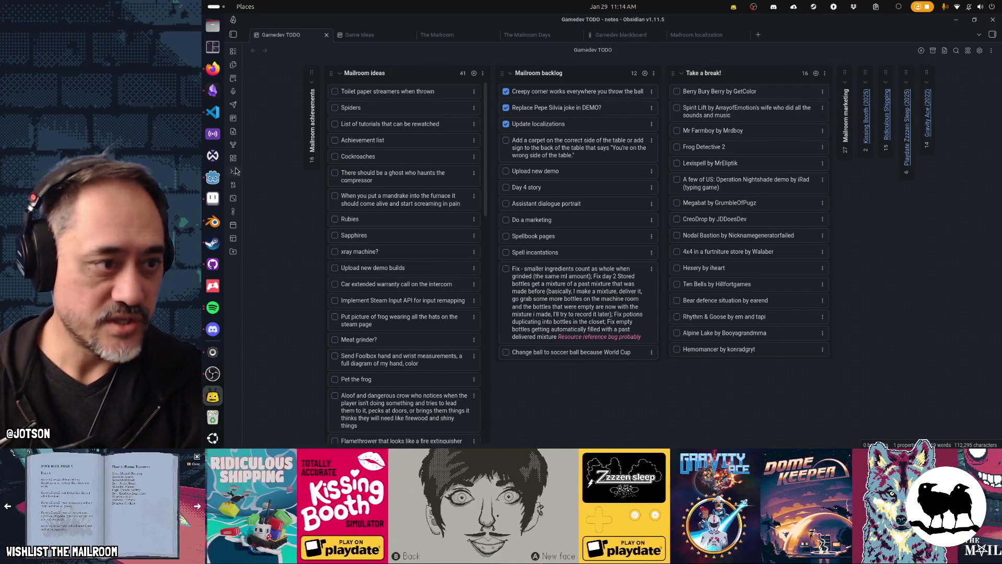
- In the Godot editor, quit the running Mailroom game from its main menu
{"action": "left_click", "coordinate": [213, 177]}
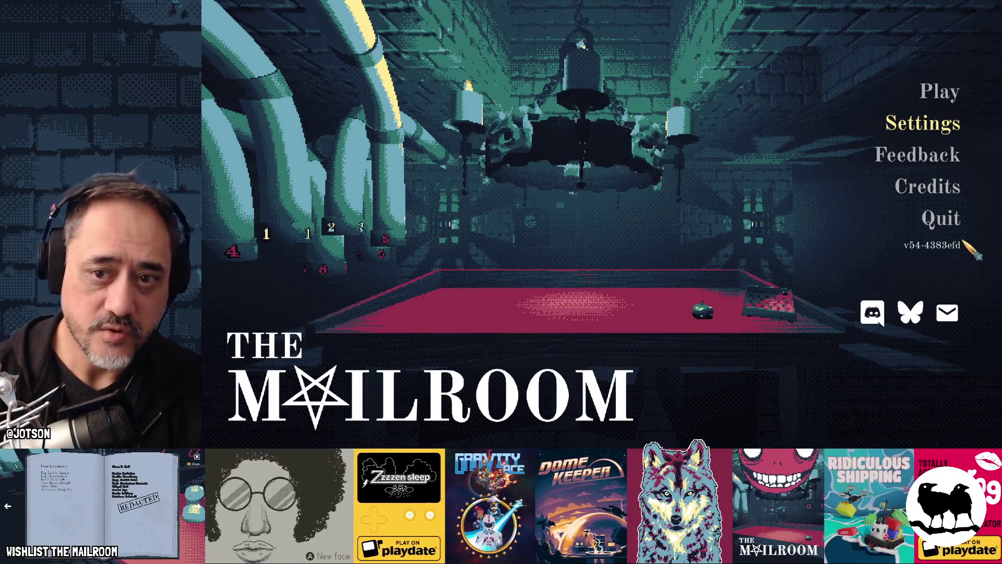
{"action": "left_click", "coordinate": [947, 222]}
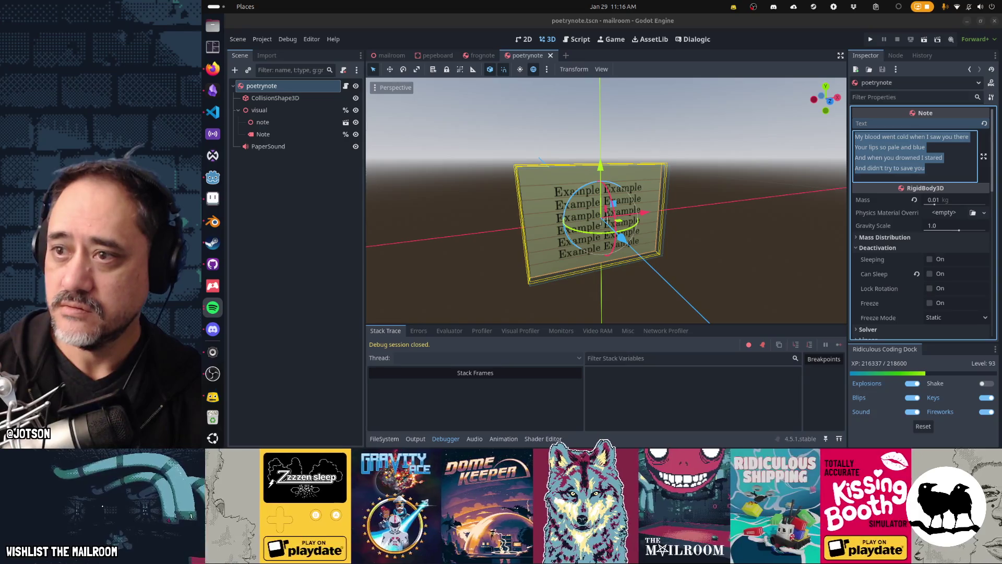
{"action": "left_click", "coordinate": [212, 68]}
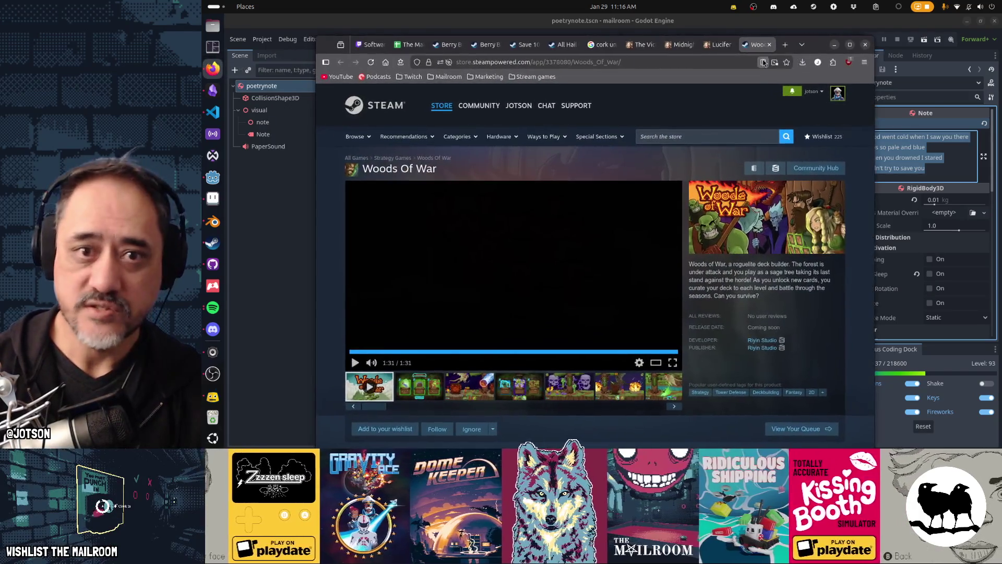
{"action": "left_click", "coordinate": [834, 45]}
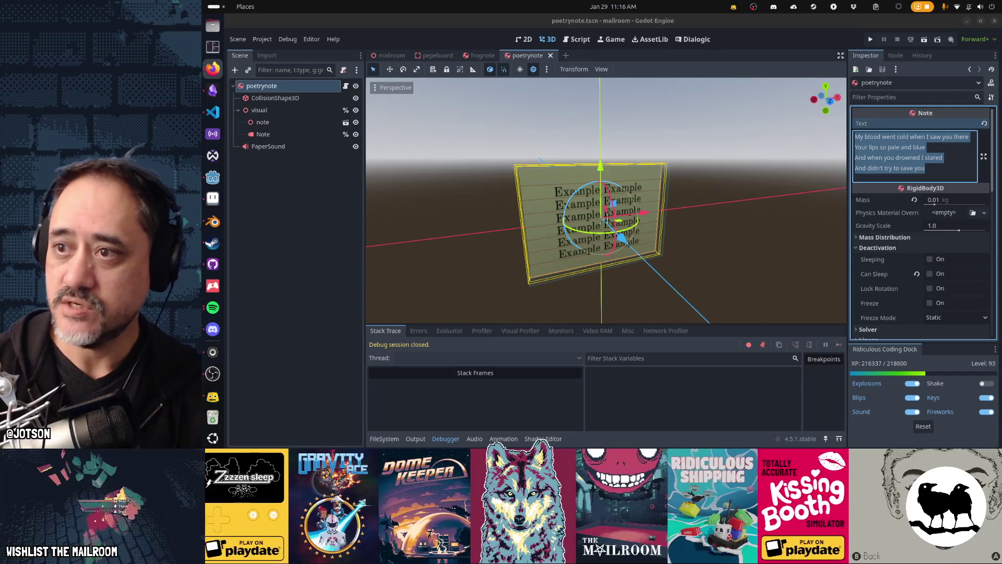